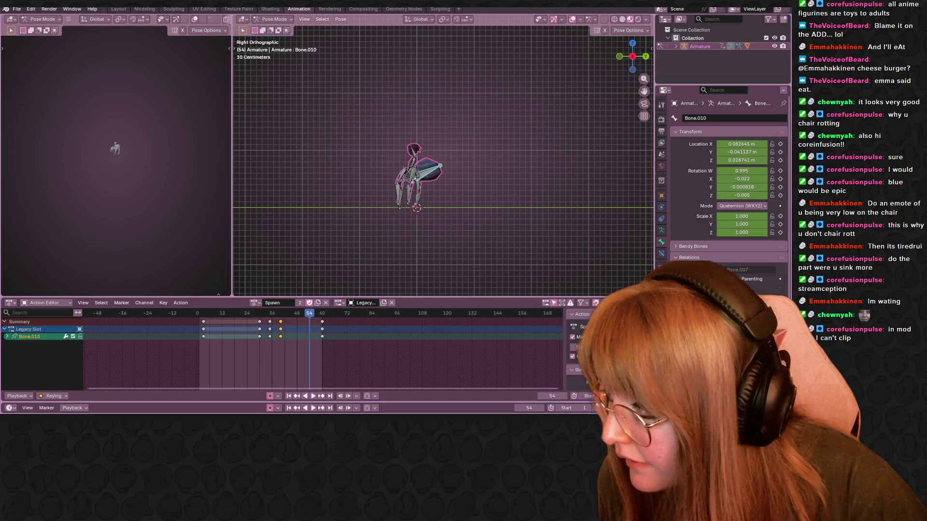
# Step: Create a new Twitch clip, preview it, and pull its end in to about 1:18 of 1:28
pyautogui.hotkey('alt', 'x')
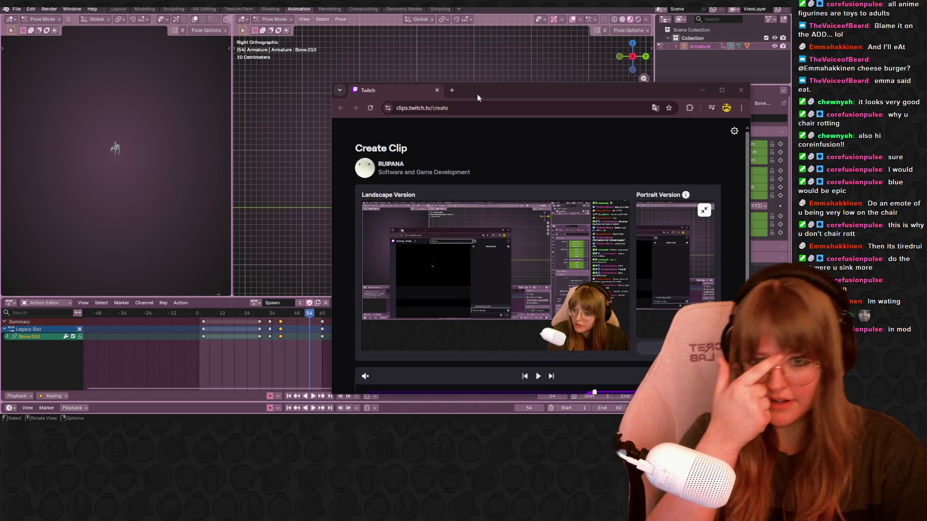
pyautogui.moveTo(477, 95)
pyautogui.mouseDown()
pyautogui.moveTo(416, 78)
pyautogui.moveTo(331, 17)
pyautogui.mouseUp()
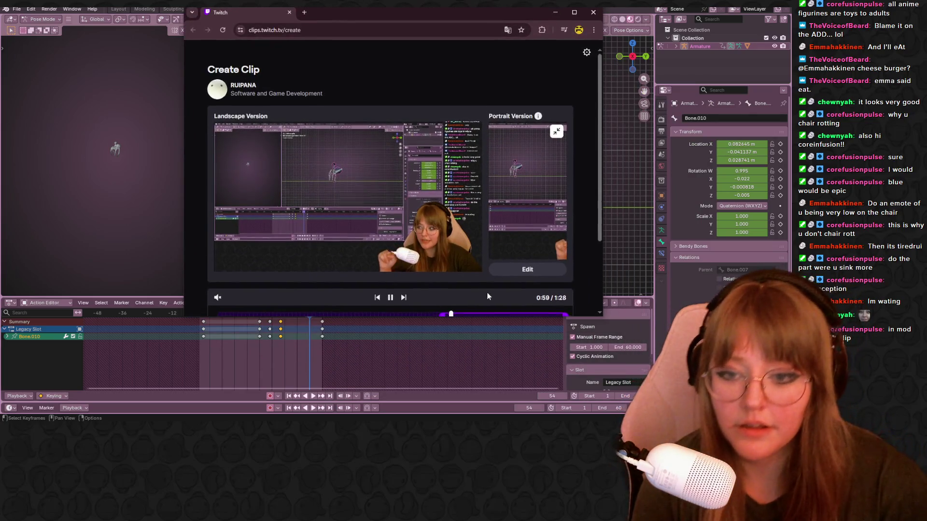
pyautogui.scroll(-1, 486, 292)
pyautogui.moveTo(443, 281); pyautogui.dragTo(497, 280)
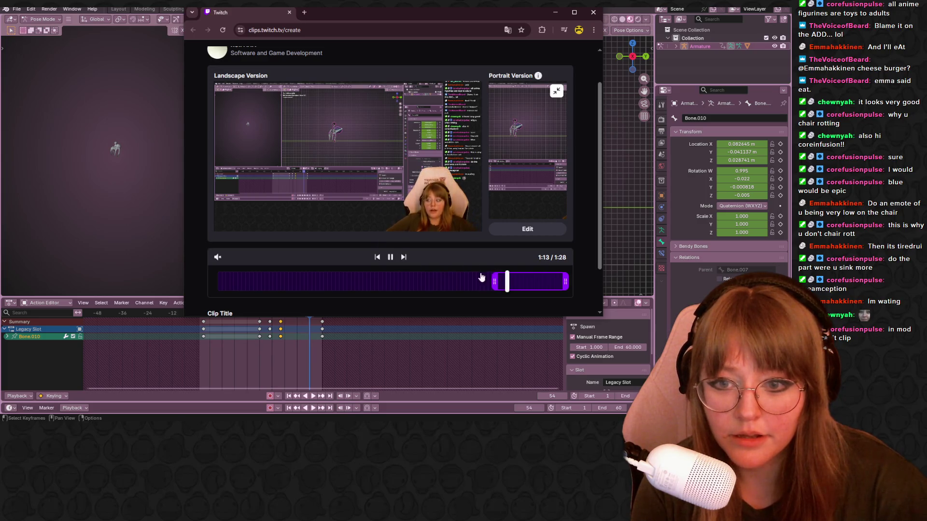
pyautogui.click(495, 282)
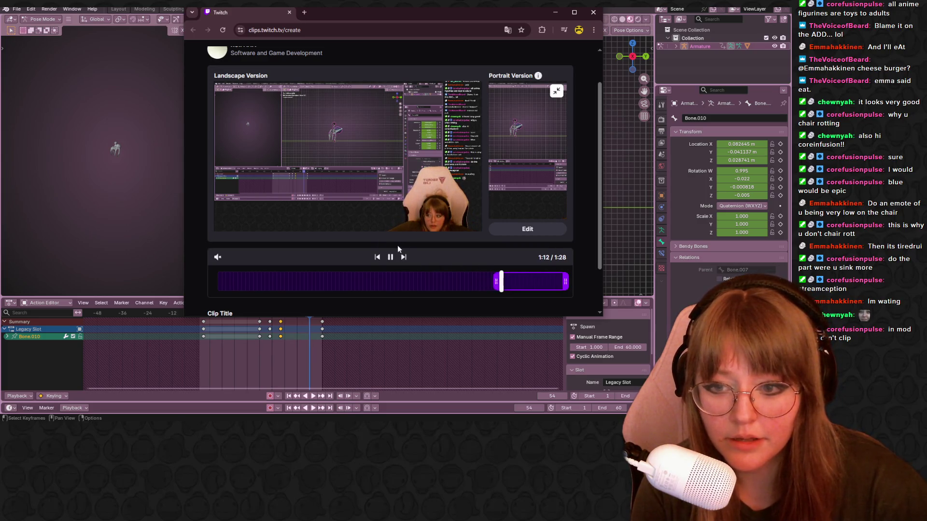
pyautogui.click(390, 257)
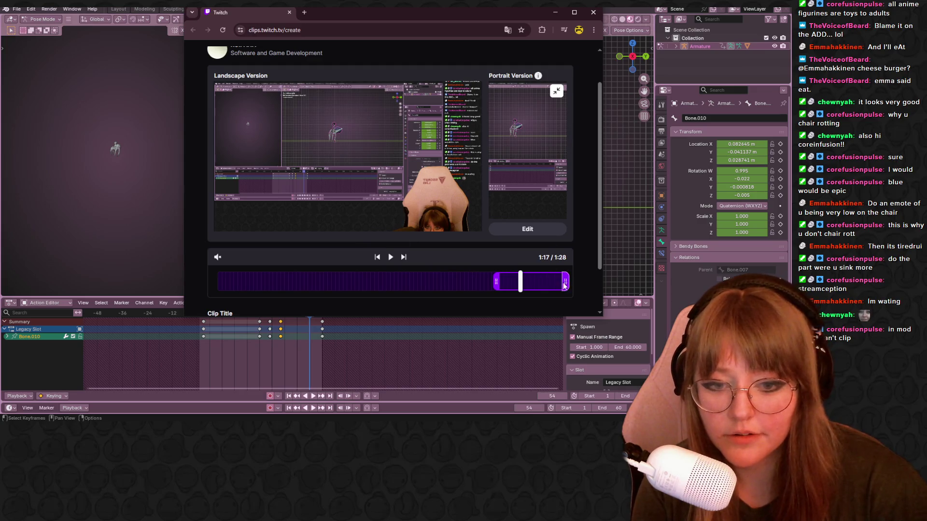
pyautogui.moveTo(564, 286); pyautogui.dragTo(526, 283)
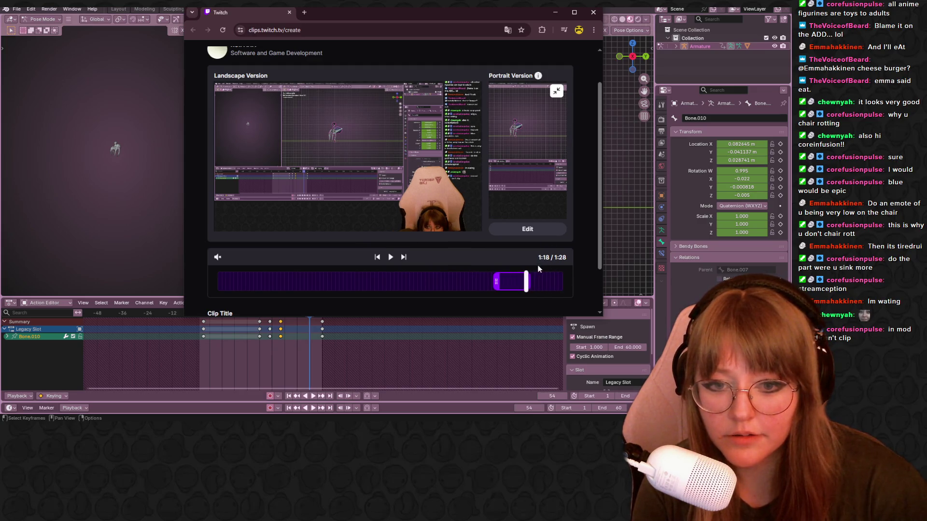
pyautogui.scroll(-2, 502, 245)
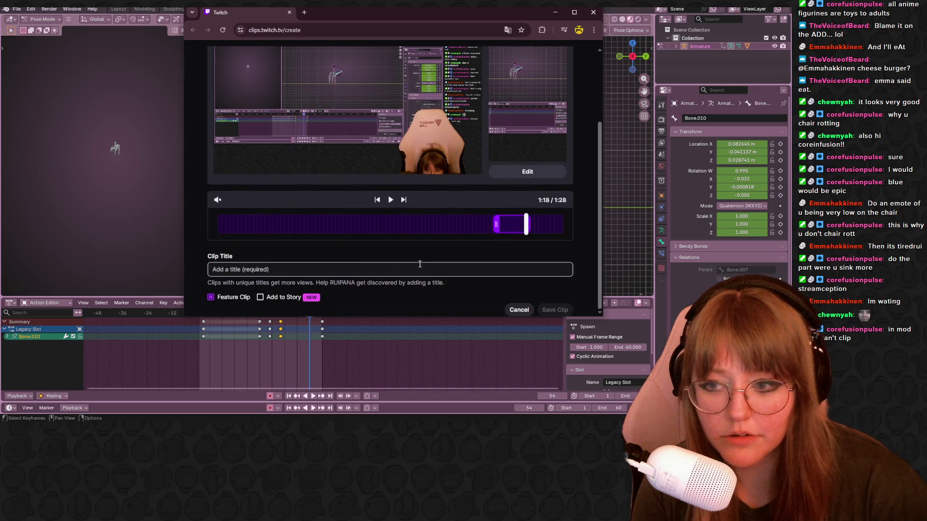
# Step: Title the clip 'chair' and save it
pyautogui.click(268, 273)
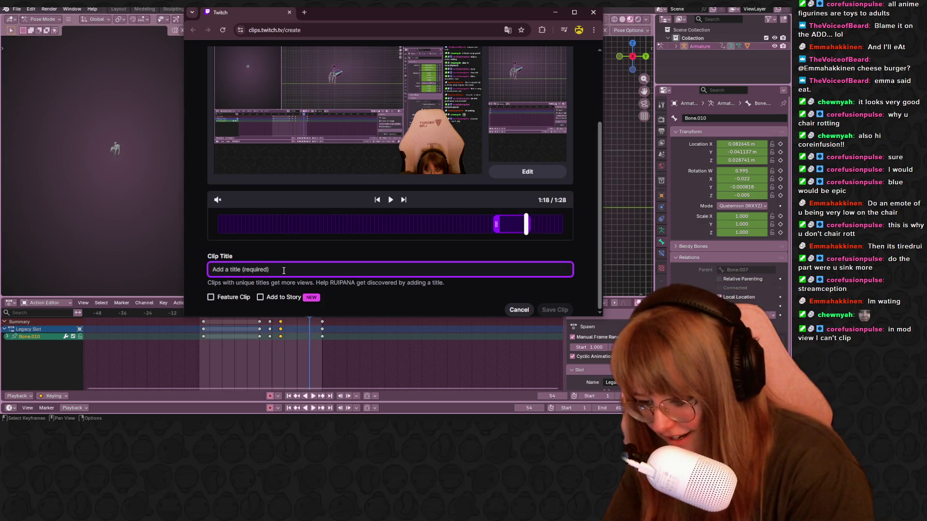
pyautogui.write('chair')
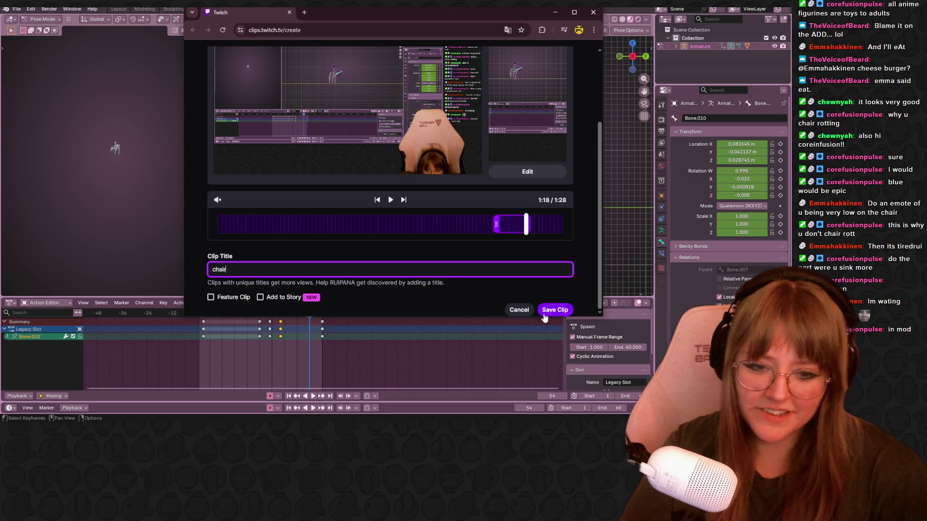
pyautogui.click(570, 310)
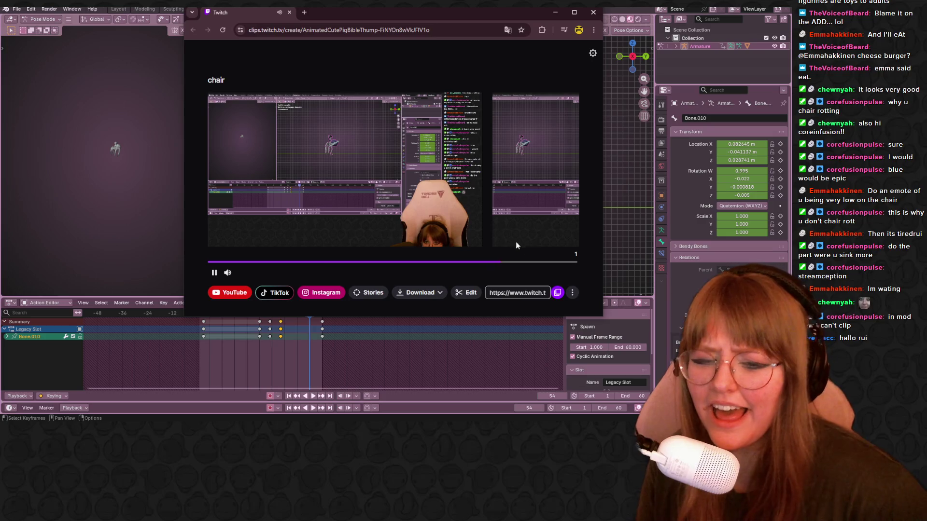
# Step: Download the clip's landscape version as an mp4 and minimize the browser
pyautogui.click(418, 294)
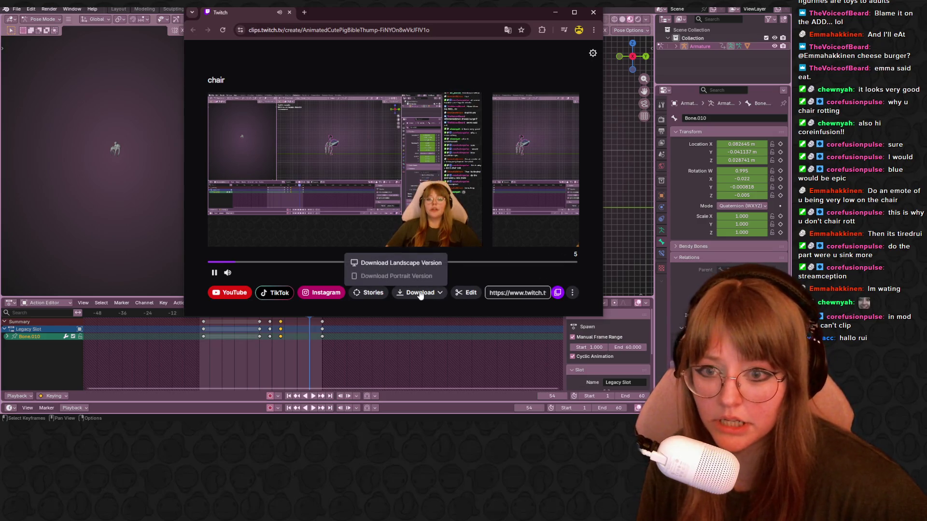
pyautogui.click(395, 263)
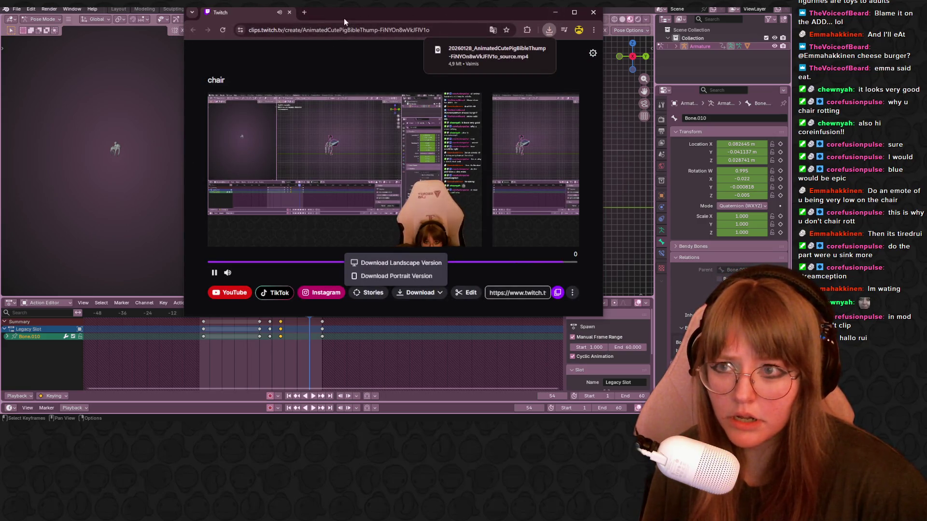
pyautogui.click(555, 13)
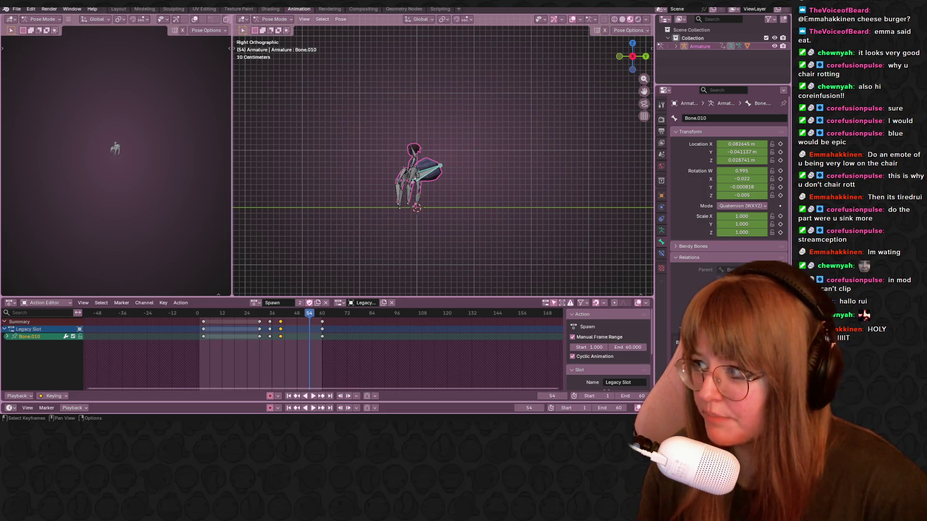
# Step: Upload the downloaded 4.92 MiB 1920x1080 clip mp4 into Ezgif's MP4-to-GIF converter
pyautogui.moveTo(0, 159)
pyautogui.mouseDown()
pyautogui.moveTo(233, 161)
pyautogui.moveTo(470, 83)
pyautogui.mouseUp()
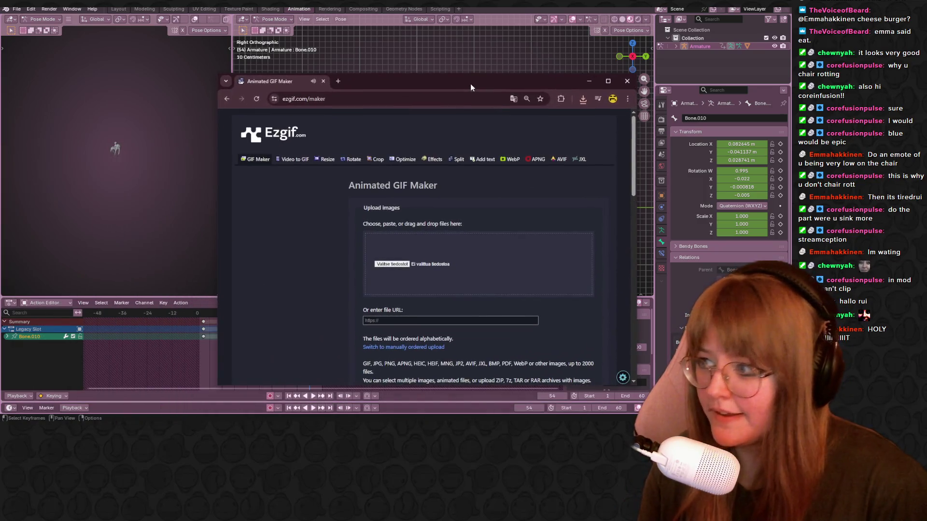
pyautogui.click(384, 264)
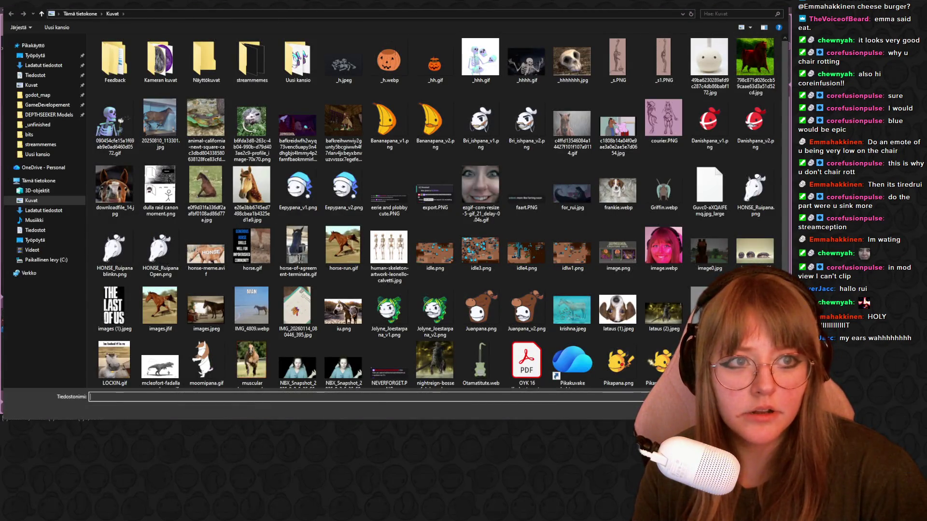
pyautogui.press('Escape')
pyautogui.hotkey('alt', 'Tab')
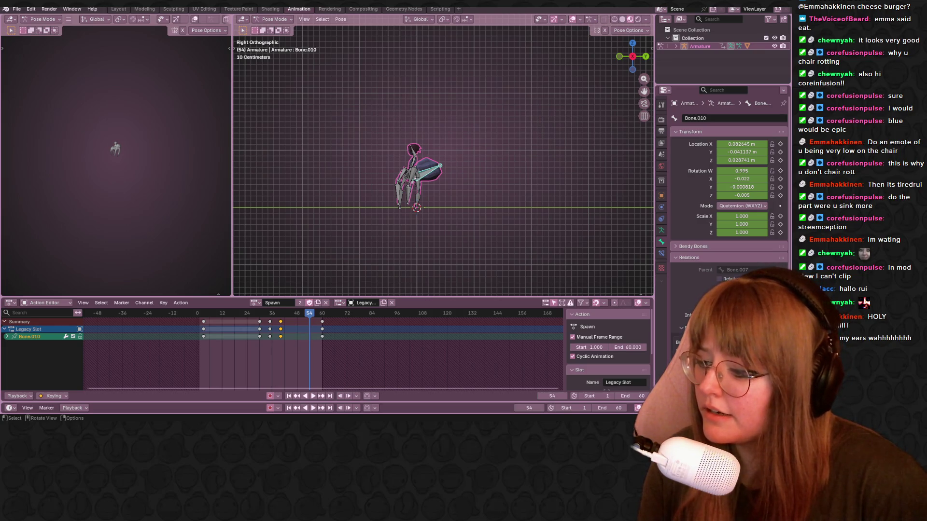
pyautogui.hotkey('alt', 'Tab')
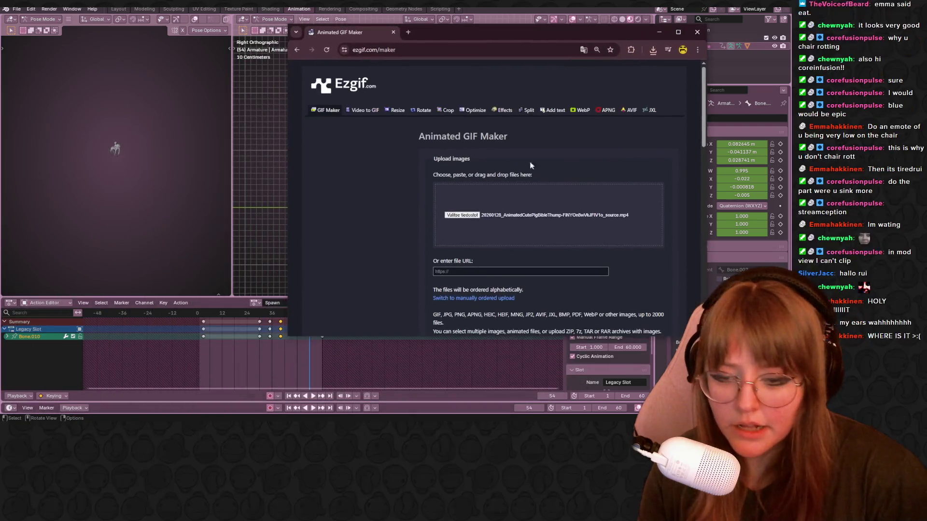
pyautogui.scroll(-3, 515, 221)
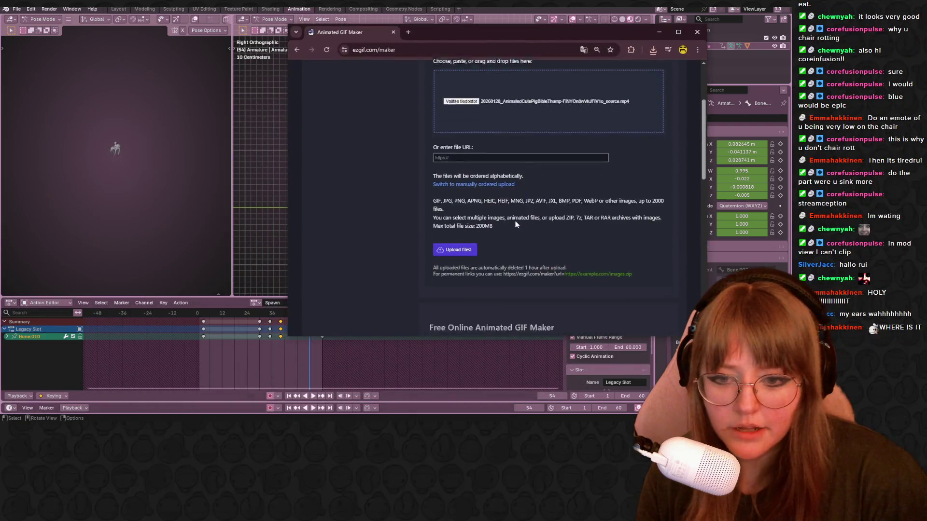
pyautogui.click(462, 243)
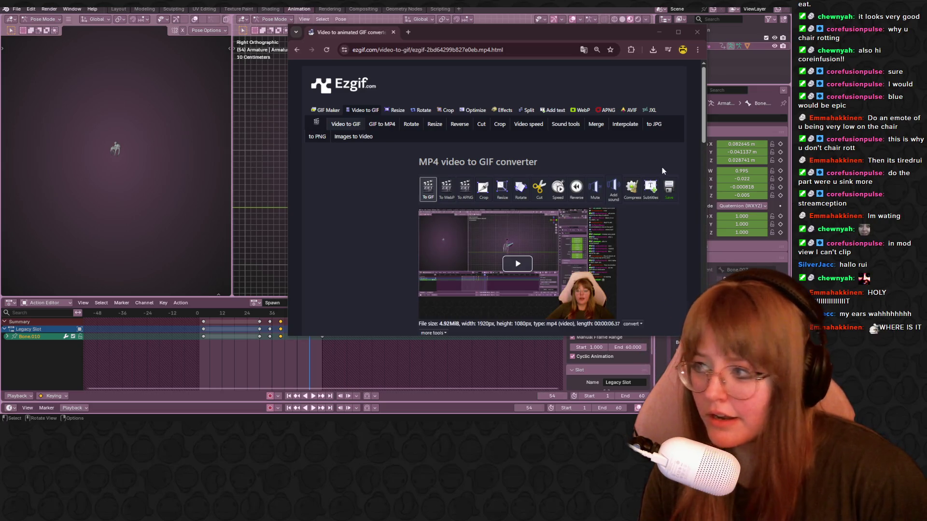
pyautogui.scroll(-1, 557, 226)
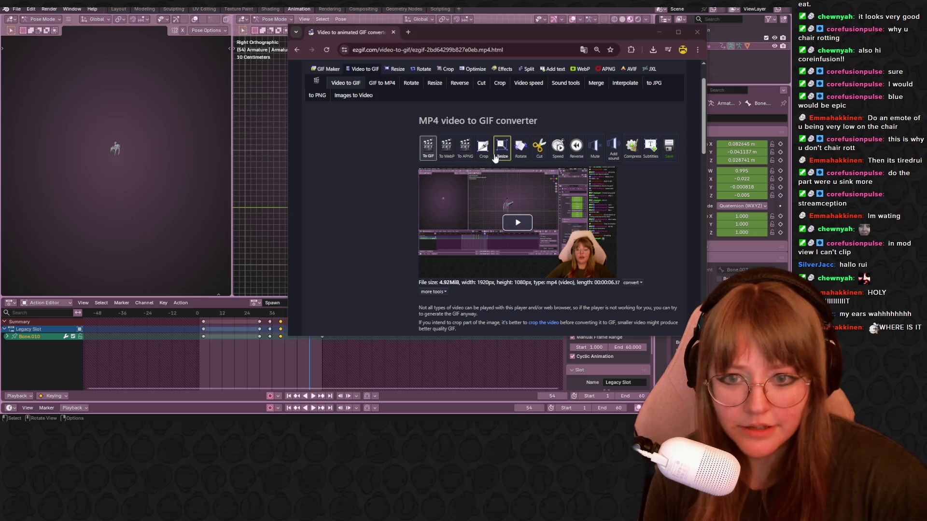
# Step: Open Ezgif's video crop tool for the uploaded clip
pyautogui.scroll(-1, 502, 153)
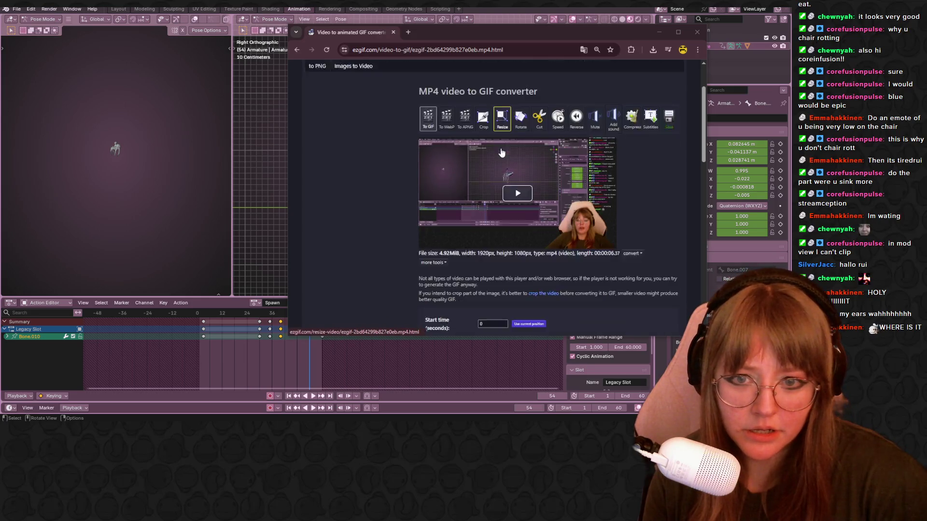
pyautogui.scroll(-1, 502, 153)
pyautogui.click(488, 76)
pyautogui.scroll(-5, 497, 155)
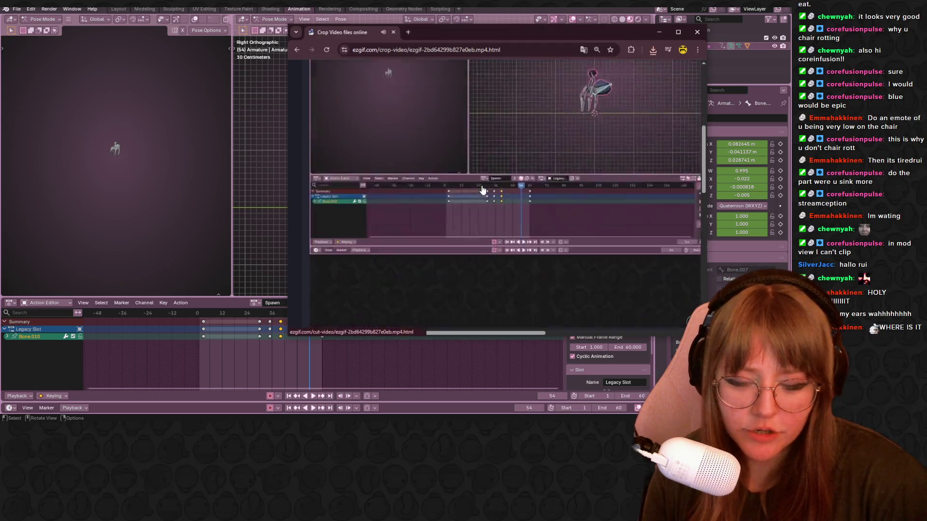
pyautogui.scroll(-4, 482, 190)
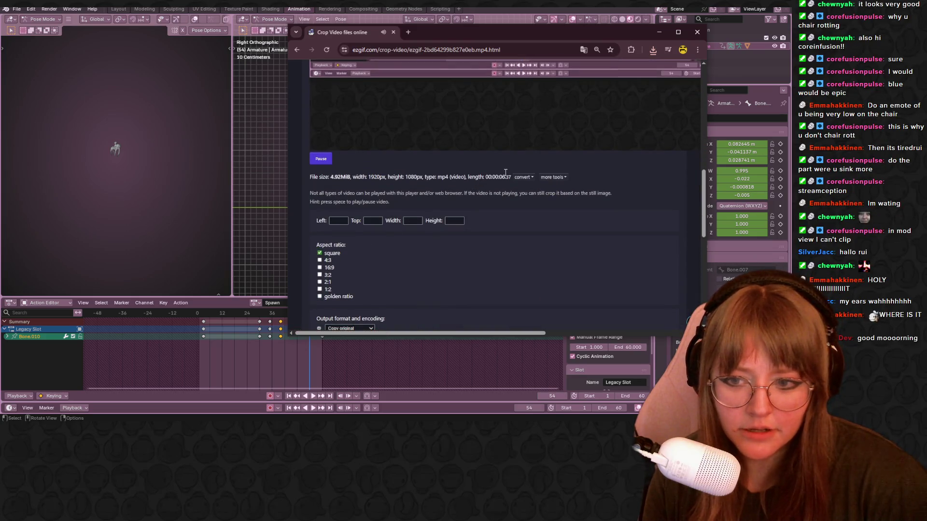
pyautogui.scroll(4, 564, 152)
pyautogui.keyDown('ctrl'); pyautogui.scroll(-3, 553, 184); pyautogui.keyUp('ctrl')
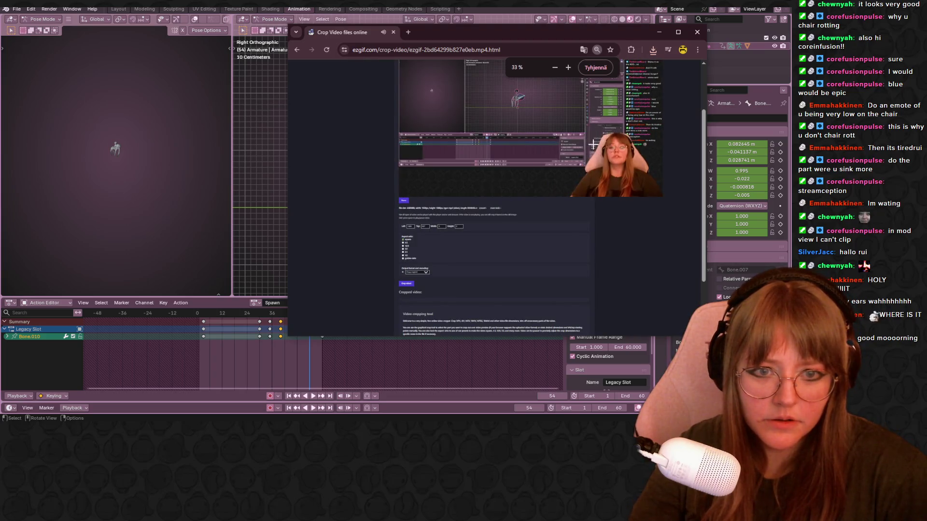
# Step: Crop the video to a rectangle around the webcam in the lower right
pyautogui.moveTo(587, 136); pyautogui.dragTo(646, 197)
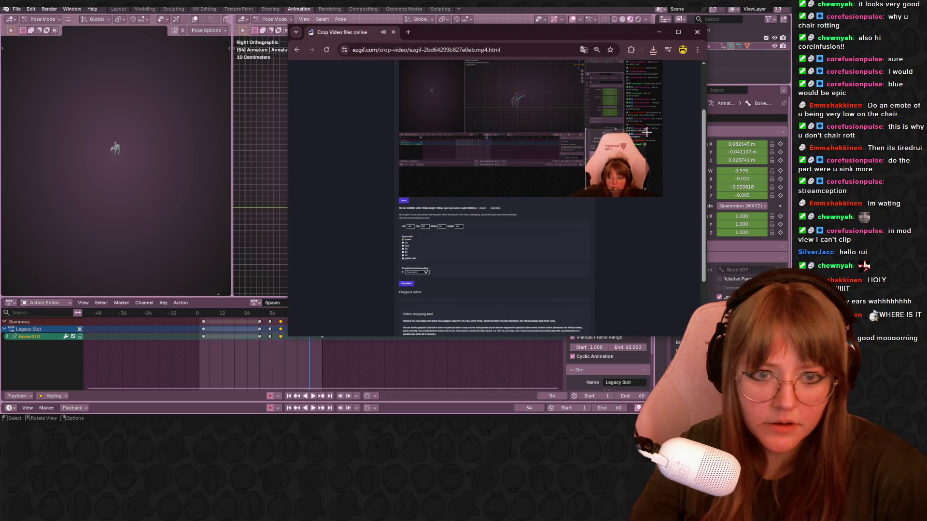
pyautogui.moveTo(648, 133); pyautogui.dragTo(647, 126)
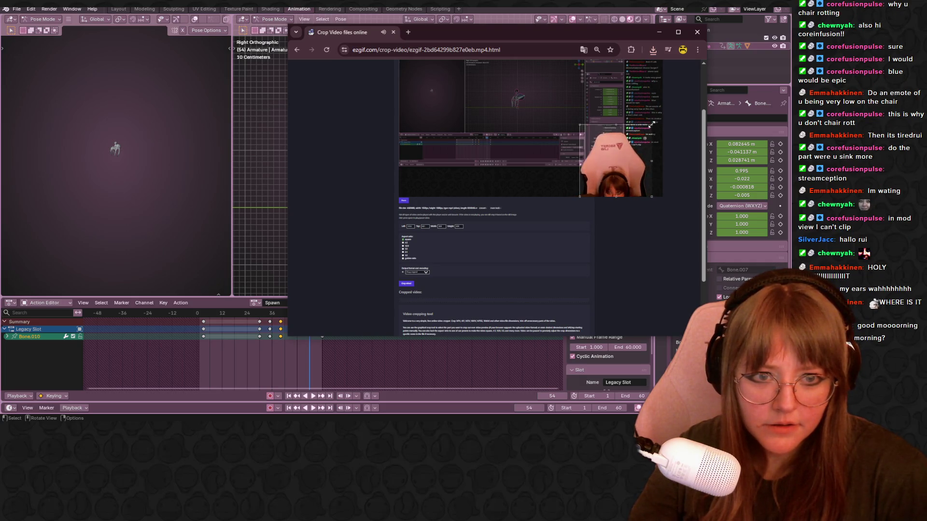
pyautogui.moveTo(645, 124); pyautogui.dragTo(645, 131)
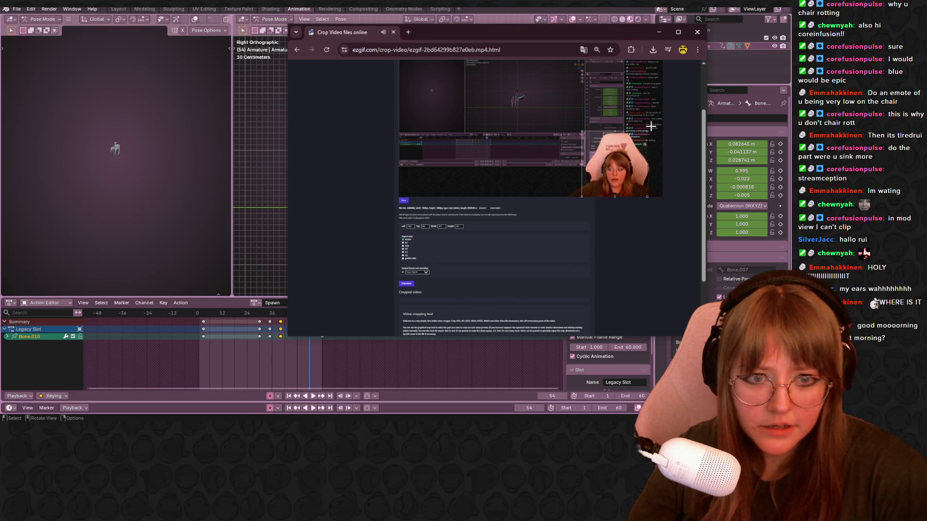
pyautogui.click(642, 131)
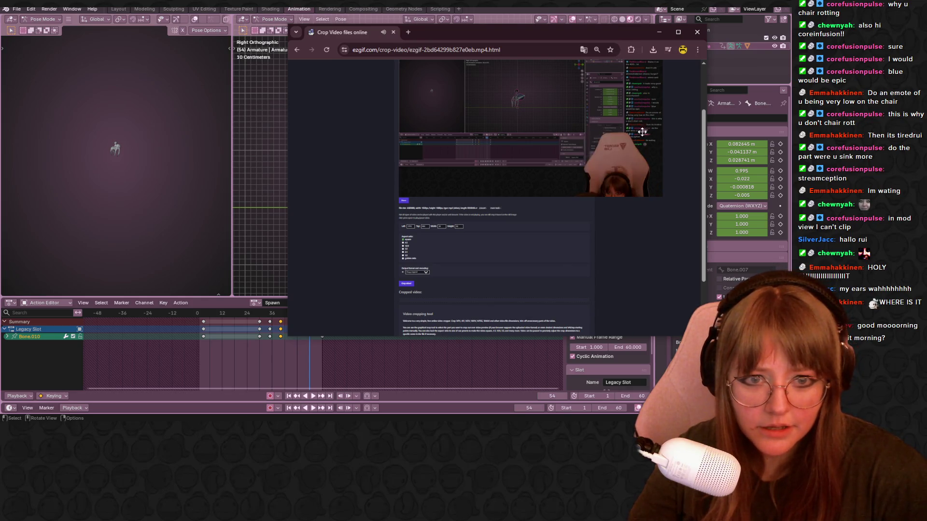
pyautogui.moveTo(597, 133); pyautogui.dragTo(634, 202)
pyautogui.moveTo(630, 167)
pyautogui.mouseDown()
pyautogui.moveTo(617, 167)
pyautogui.moveTo(632, 178)
pyautogui.mouseUp()
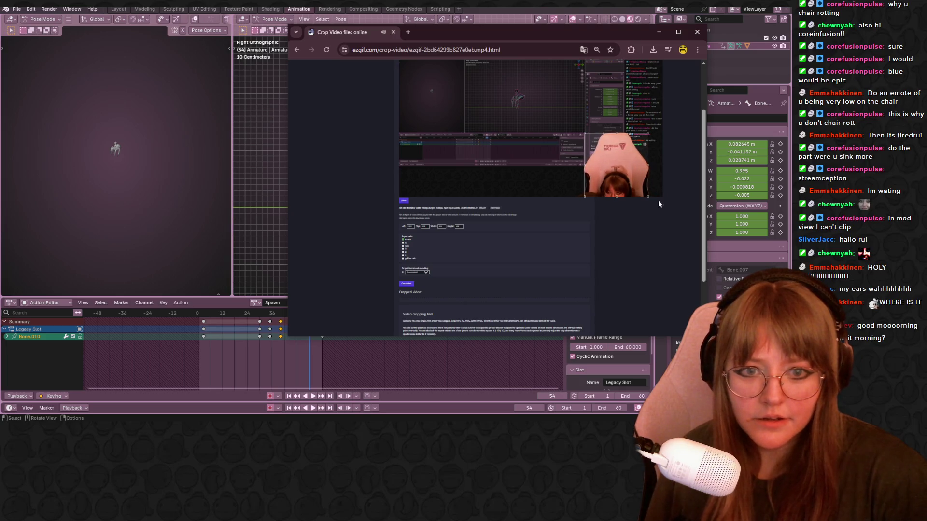
pyautogui.click(407, 284)
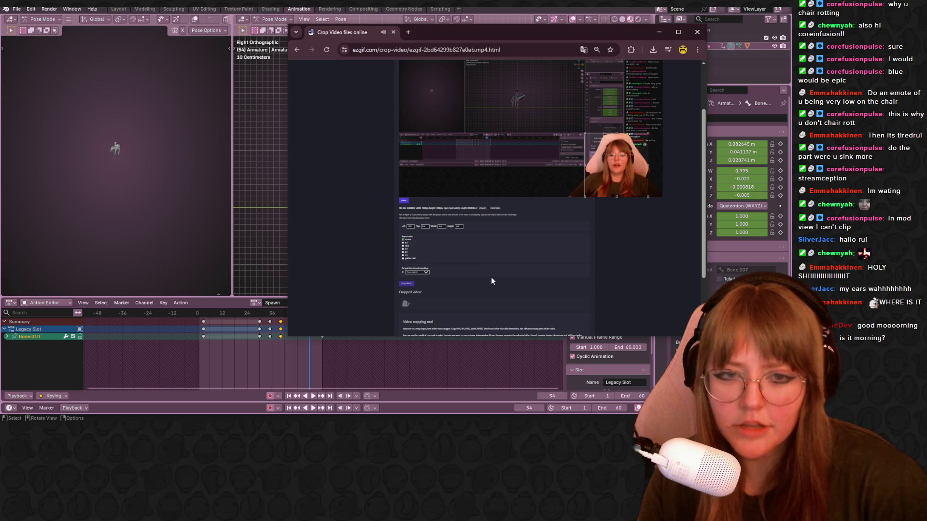
pyautogui.scroll(-2, 491, 281)
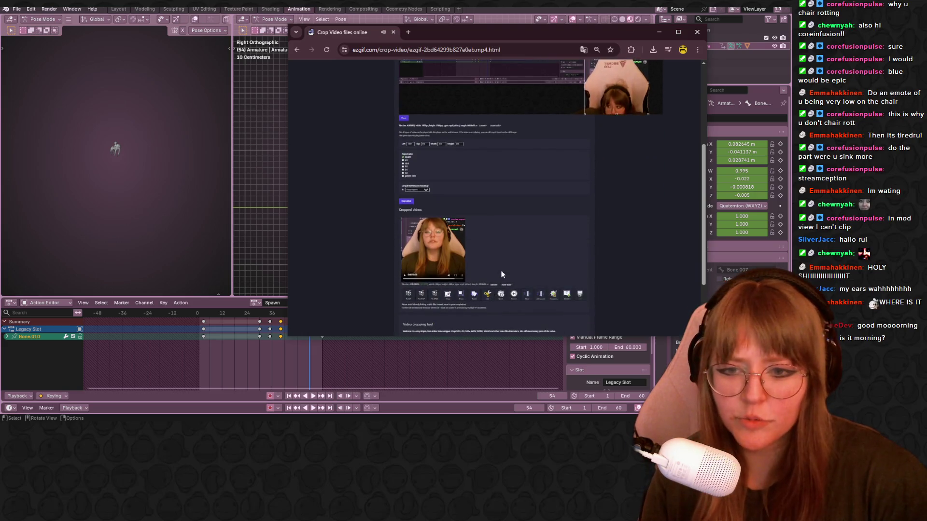
pyautogui.click(678, 32)
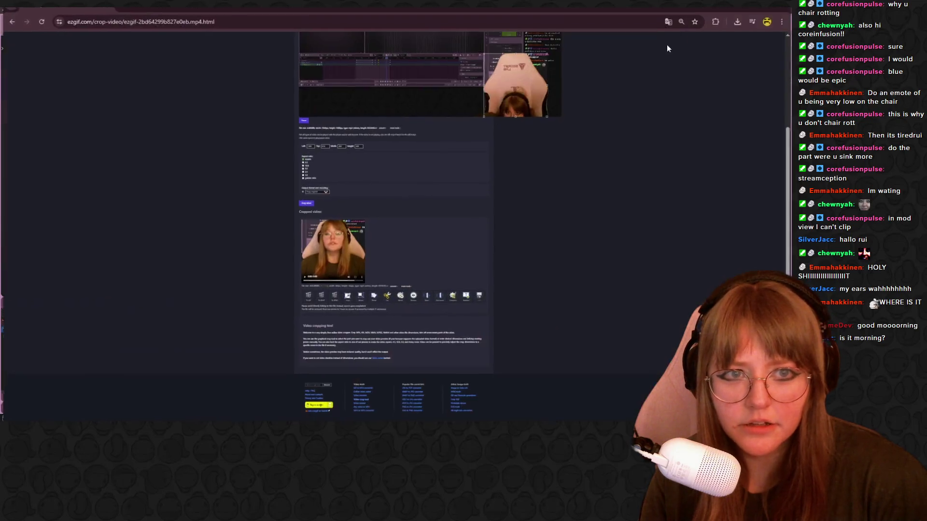
# Step: Reset page zoom to 100% and convert the cropped video into a GIF
pyautogui.click(682, 20)
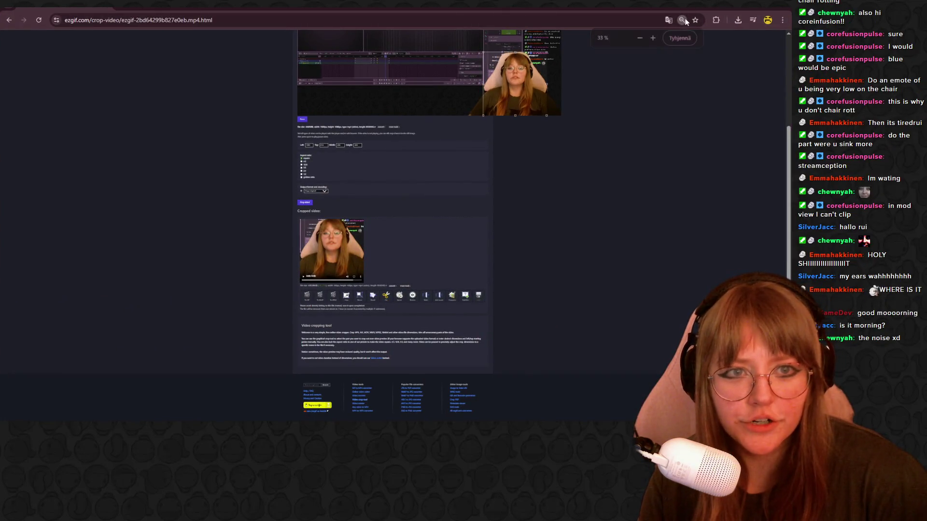
pyautogui.click(680, 38)
pyautogui.scroll(-4, 251, 297)
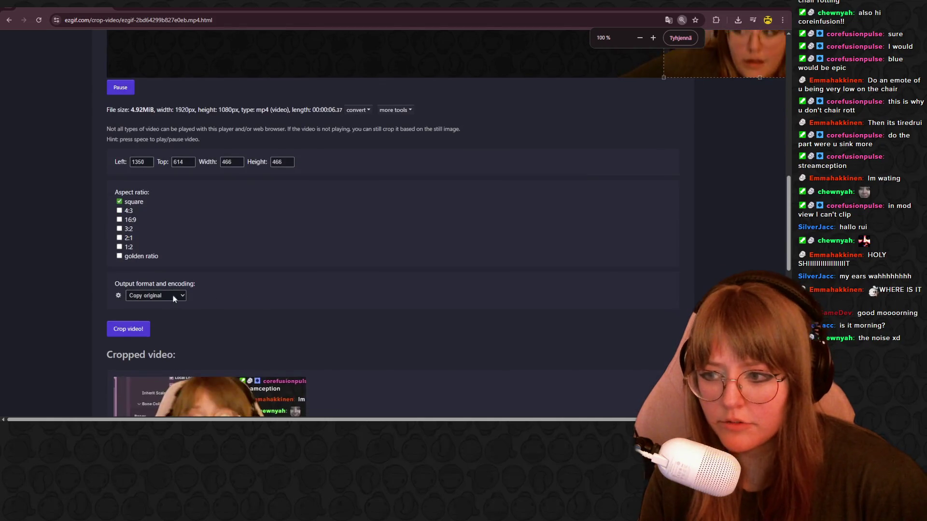
pyautogui.scroll(-6, 158, 308)
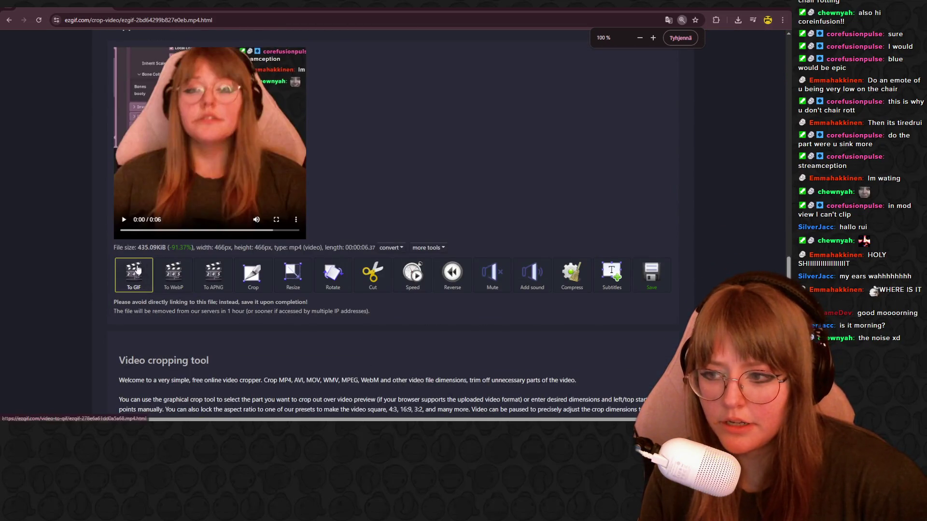
pyautogui.click(145, 287)
pyautogui.click(339, 295)
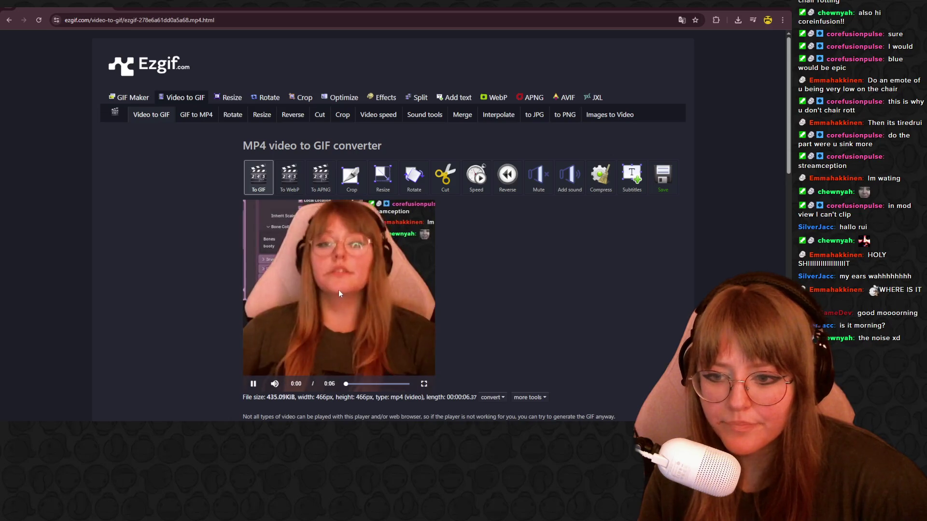
pyautogui.scroll(-4, 448, 325)
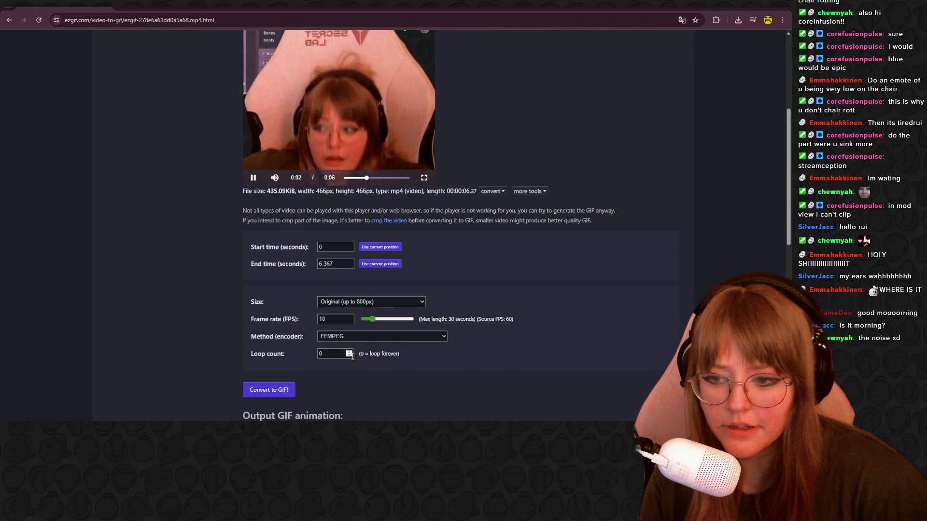
pyautogui.click(288, 389)
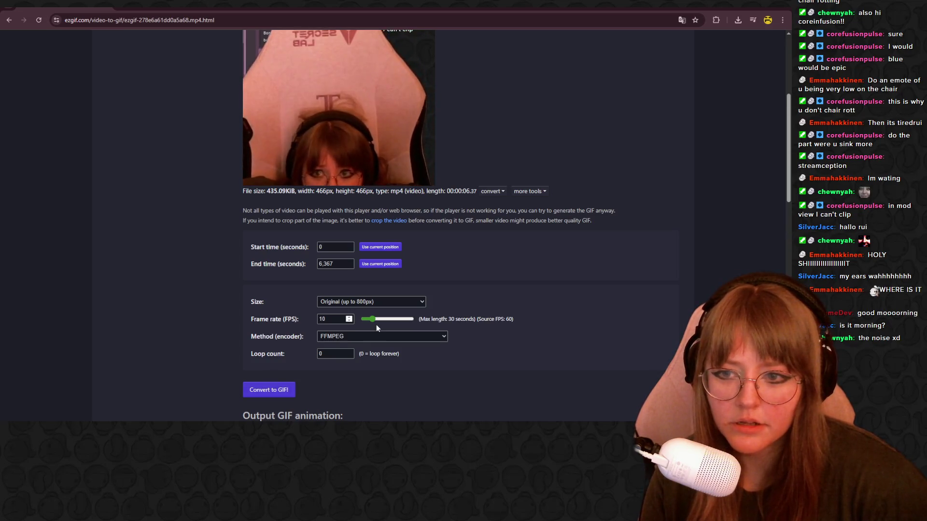
pyautogui.scroll(-8, 437, 296)
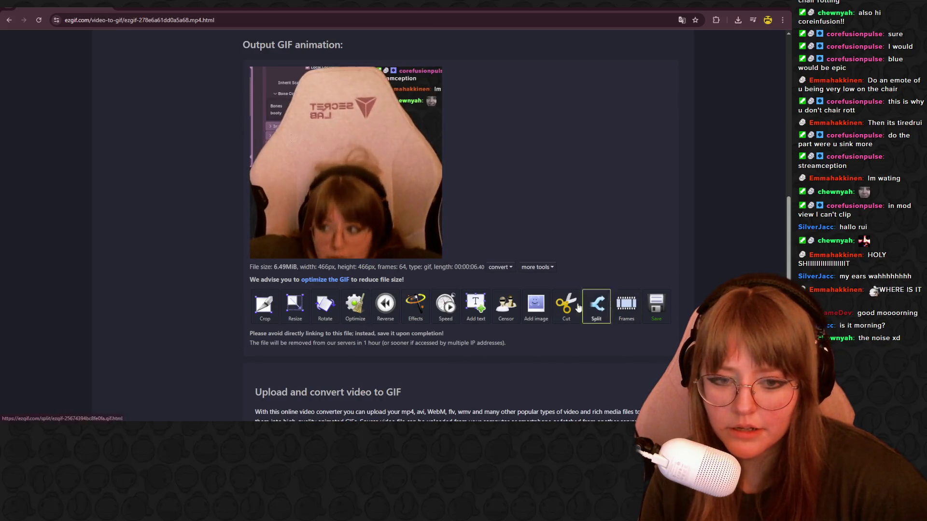
# Step: Resize the GIF to 112x112 px and download the 442.73 KiB result
pyautogui.click(295, 306)
pyautogui.scroll(-5, 310, 316)
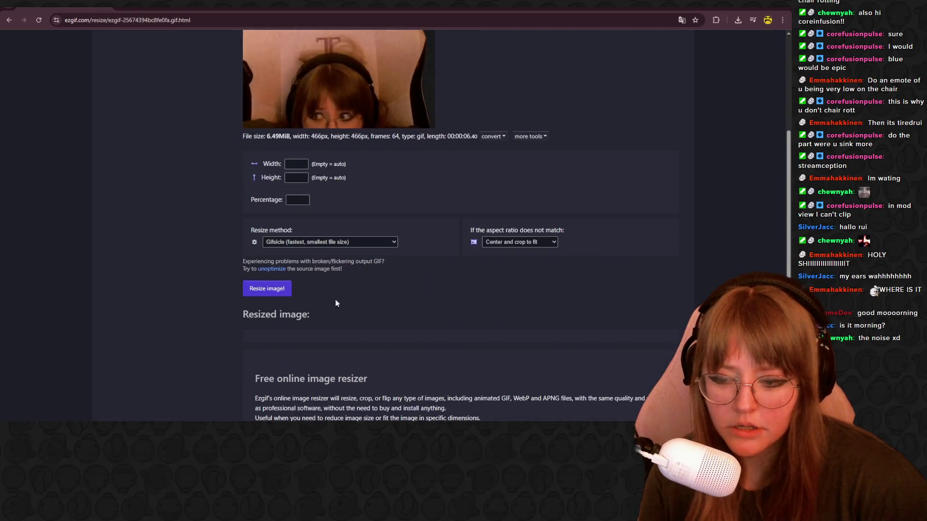
pyautogui.click(293, 164)
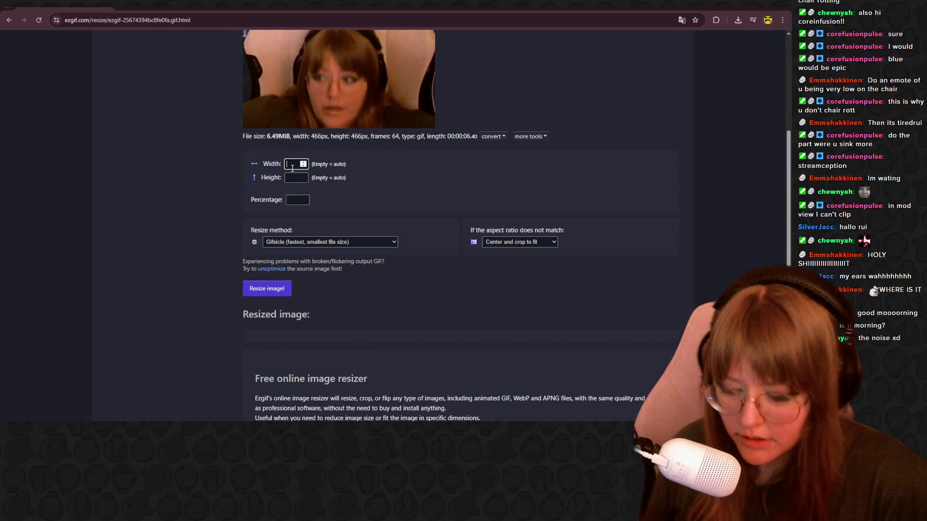
pyautogui.write('112')
pyautogui.click(296, 177)
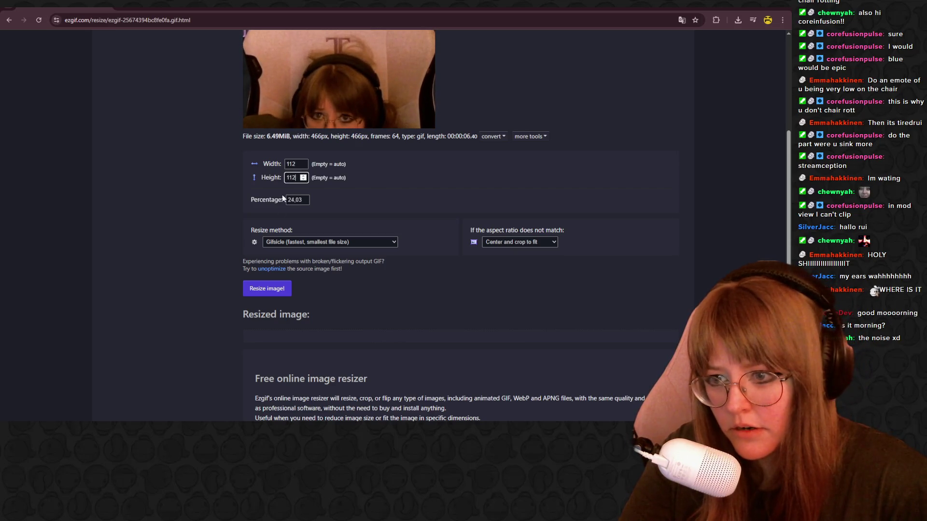
pyautogui.click(268, 288)
pyautogui.scroll(-2, 390, 274)
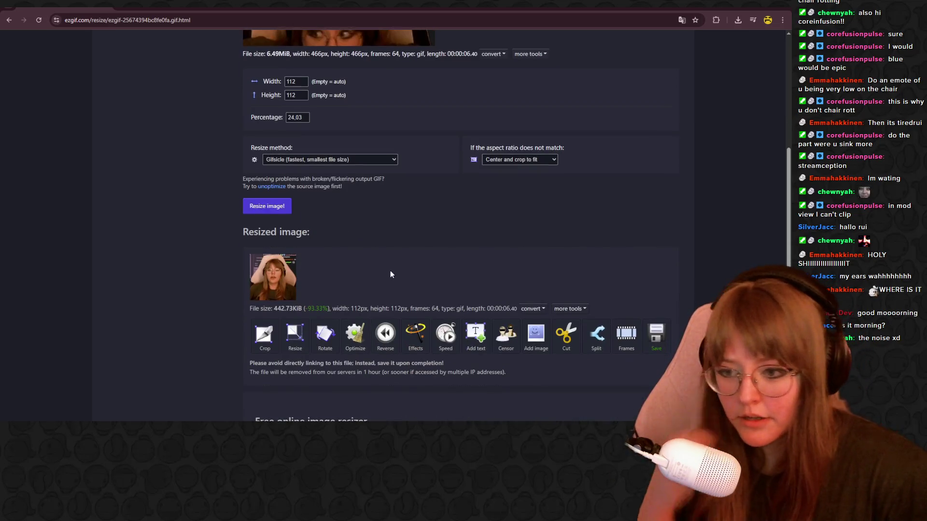
pyautogui.click(656, 334)
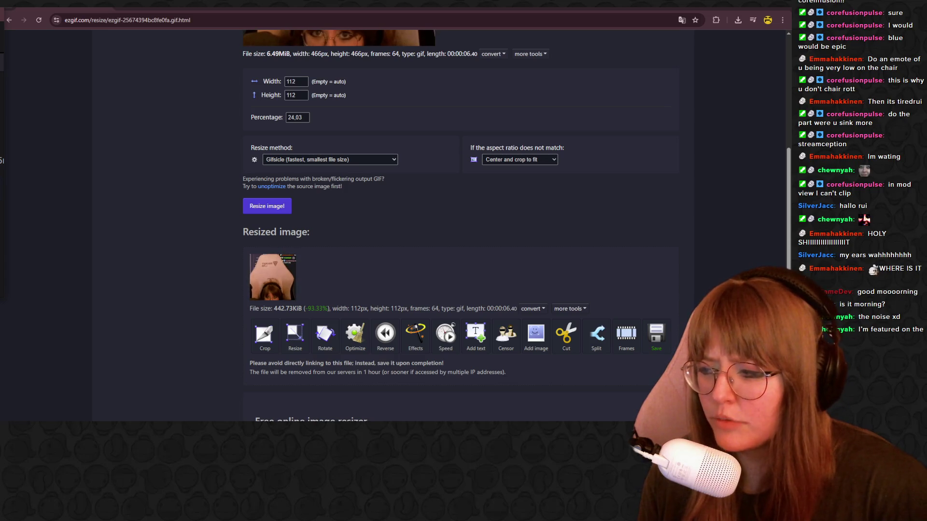
pyautogui.hotkey('alt', 'Tab')
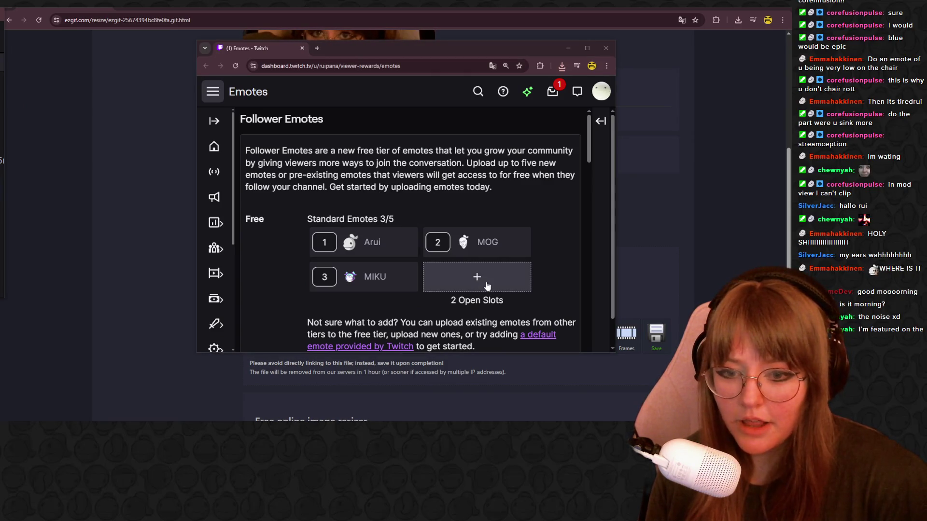
# Step: Open a Bonus Animated Emotes upload slot on the Twitch emotes page
pyautogui.scroll(-8, 483, 286)
pyautogui.scroll(-5, 487, 286)
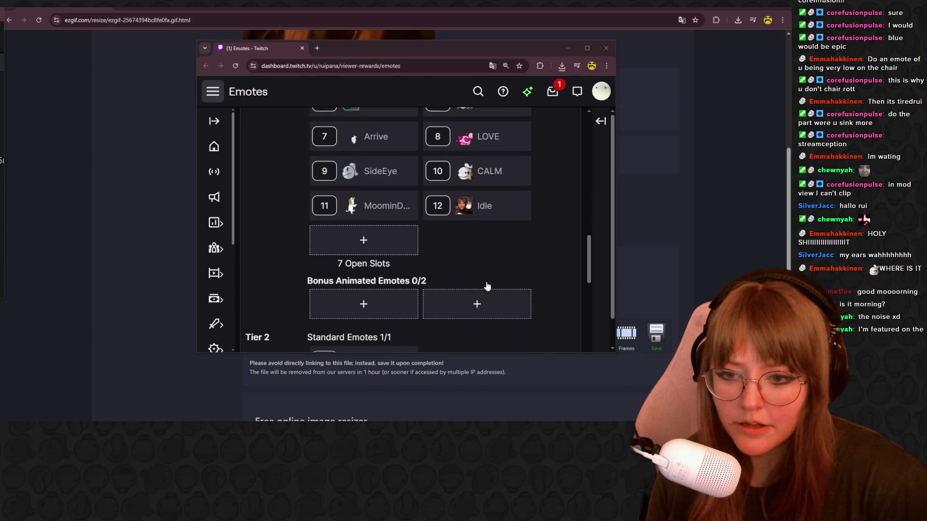
pyautogui.click(368, 241)
pyautogui.scroll(-3, 500, 212)
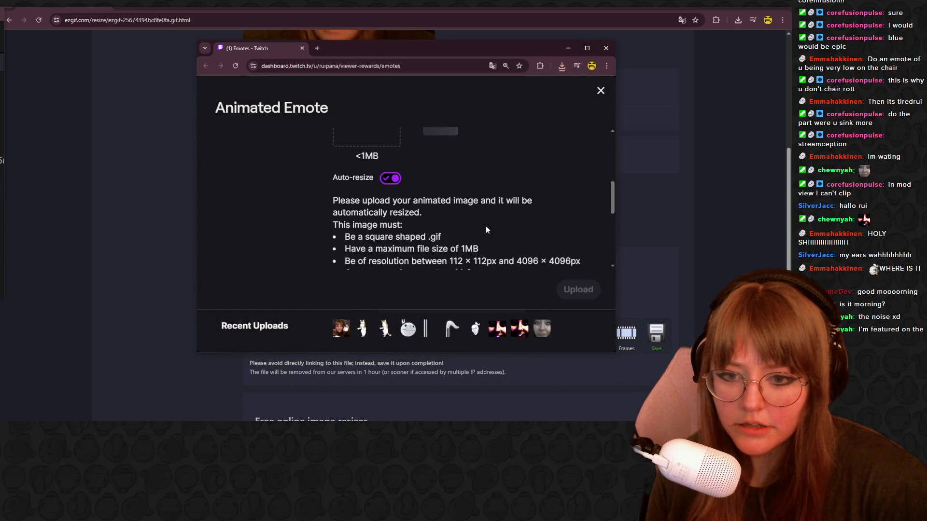
pyautogui.scroll(-3, 459, 245)
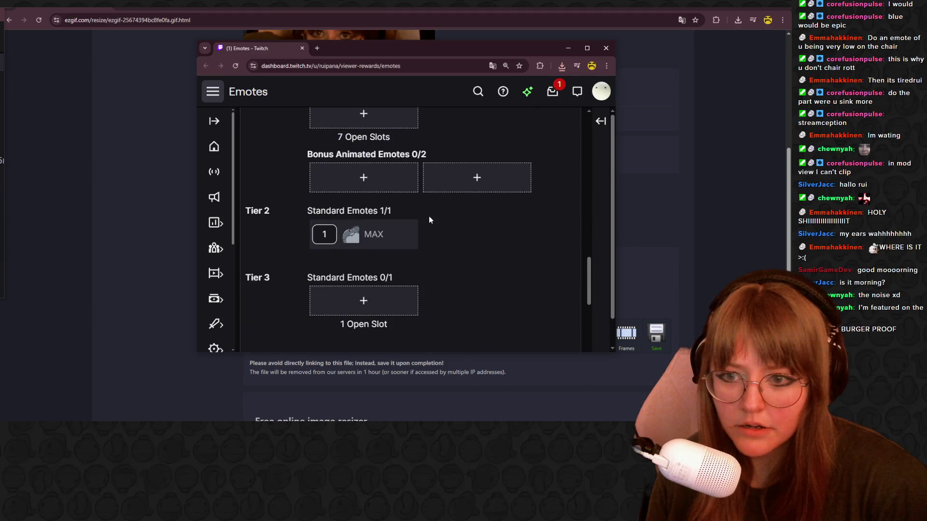
pyautogui.click(363, 176)
pyautogui.scroll(-3, 390, 215)
pyautogui.scroll(-3, 389, 215)
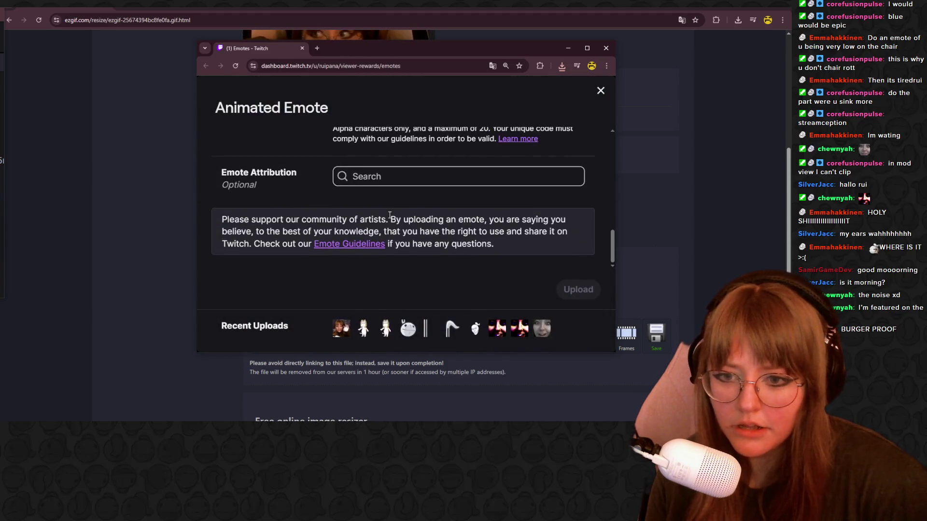
pyautogui.scroll(5, 389, 207)
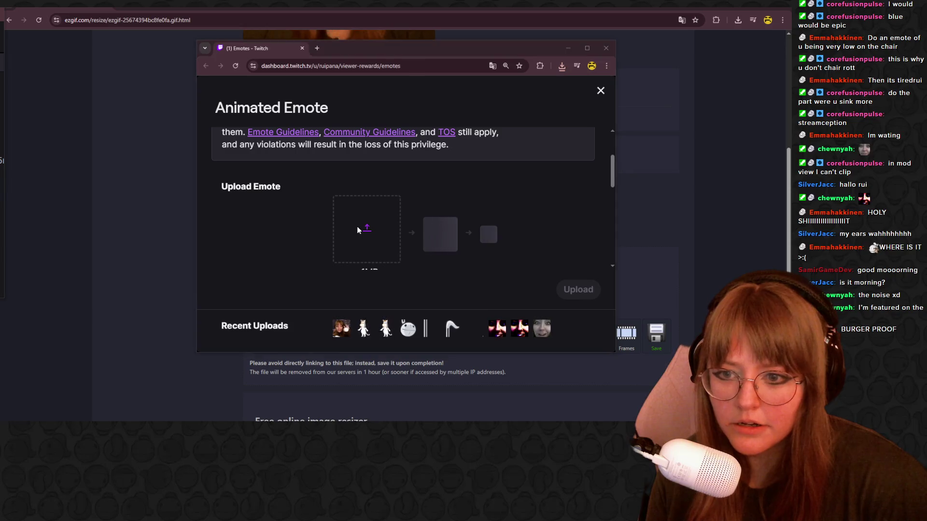
# Step: Upload the resized GIF with emote name 'Tired', then close the window after rejection
pyautogui.click(365, 225)
pyautogui.click(145, 63)
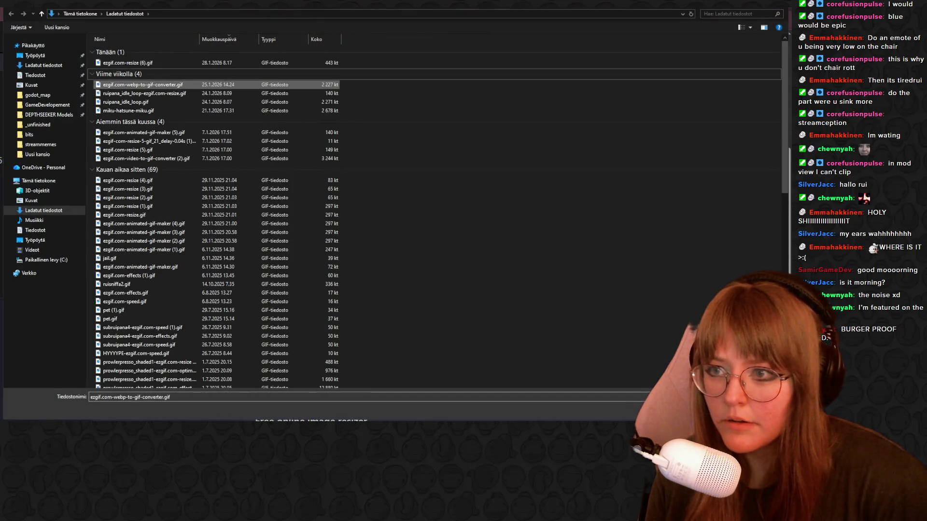
pyautogui.press('Return')
pyautogui.scroll(-2, 460, 256)
pyautogui.scroll(-3, 459, 256)
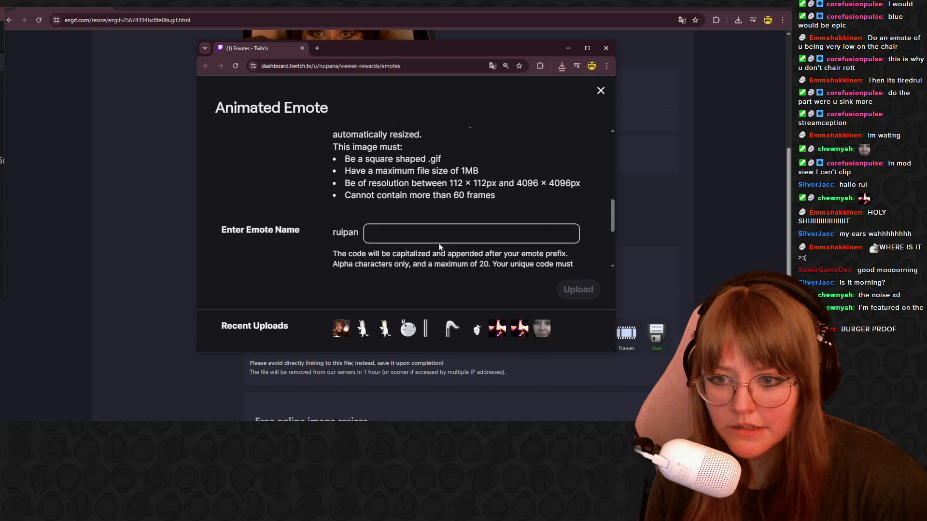
pyautogui.click(419, 226)
pyautogui.write('Tired')
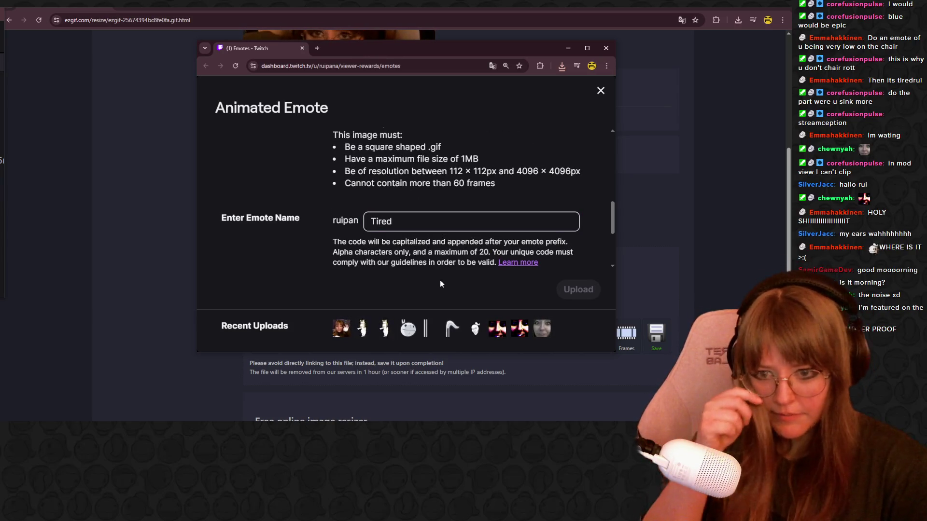
pyautogui.scroll(3, 475, 198)
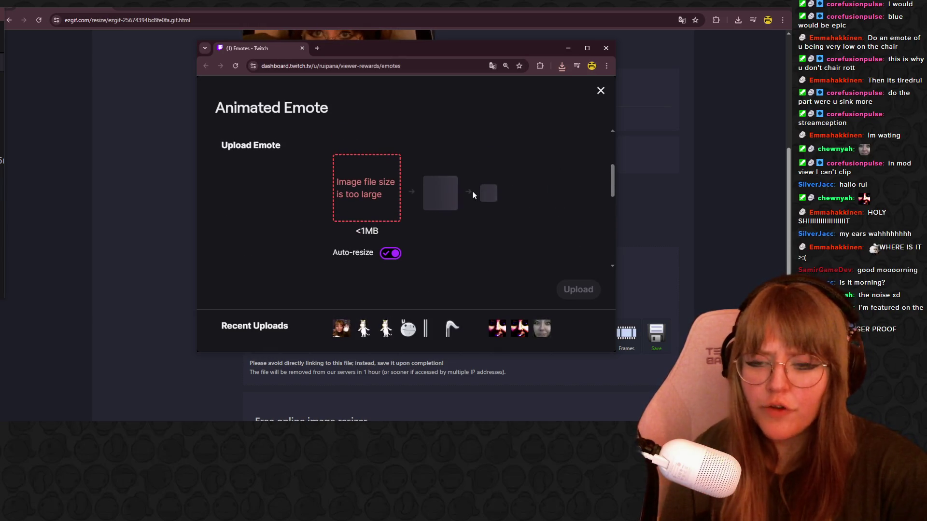
pyautogui.click(607, 49)
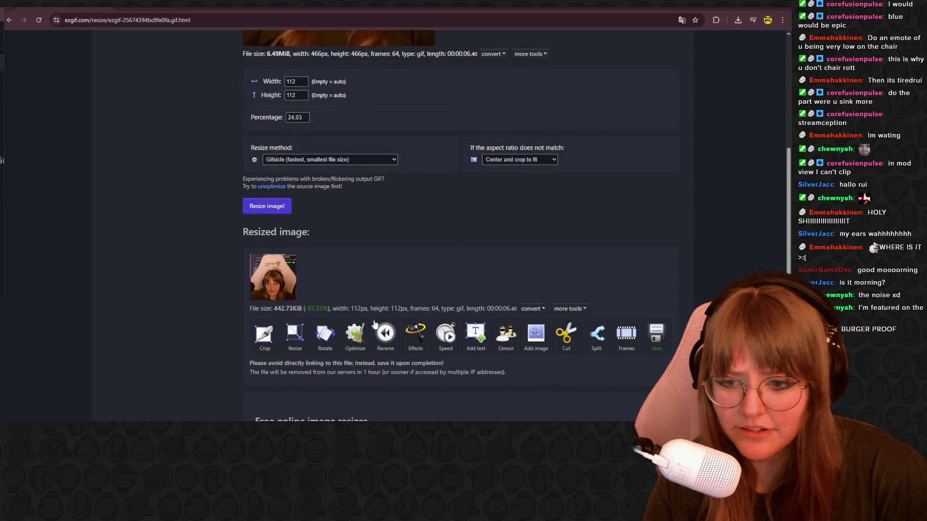
# Step: Lossy-optimize the GIF at level 35 to 299.32 KiB and download ezgif.com-optimize.gif
pyautogui.click(373, 344)
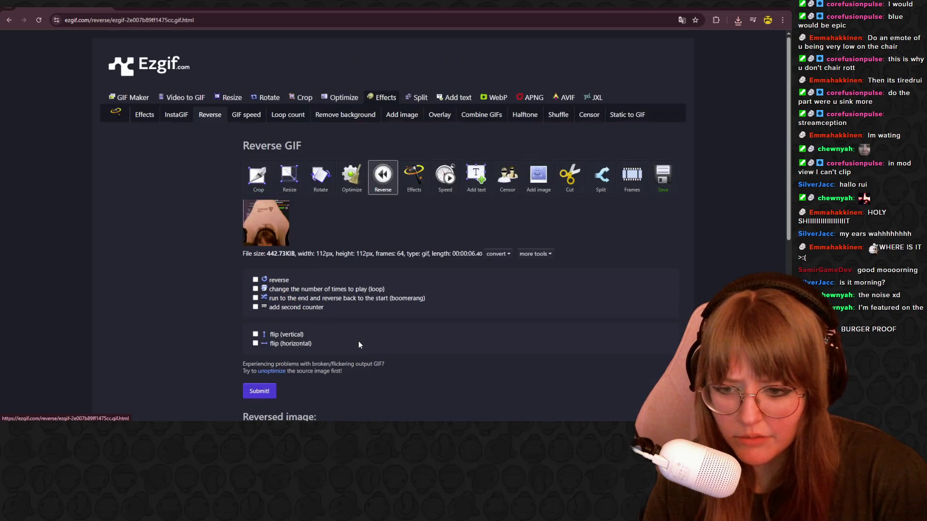
pyautogui.click(352, 184)
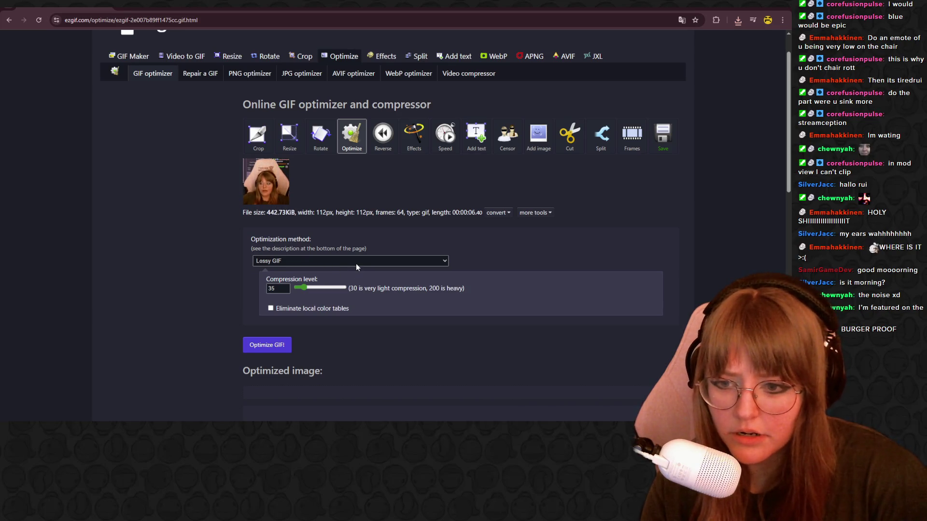
pyautogui.scroll(-1, 297, 343)
pyautogui.scroll(-2, 297, 347)
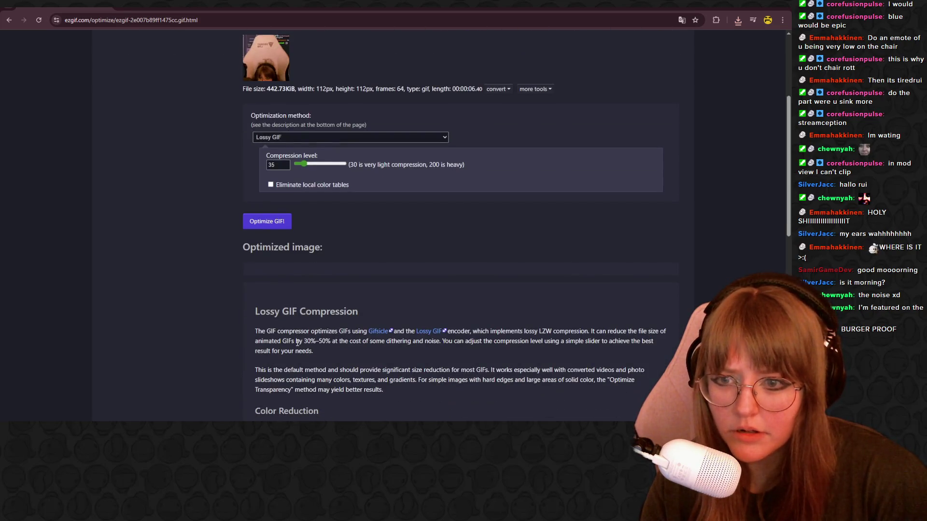
pyautogui.click(277, 226)
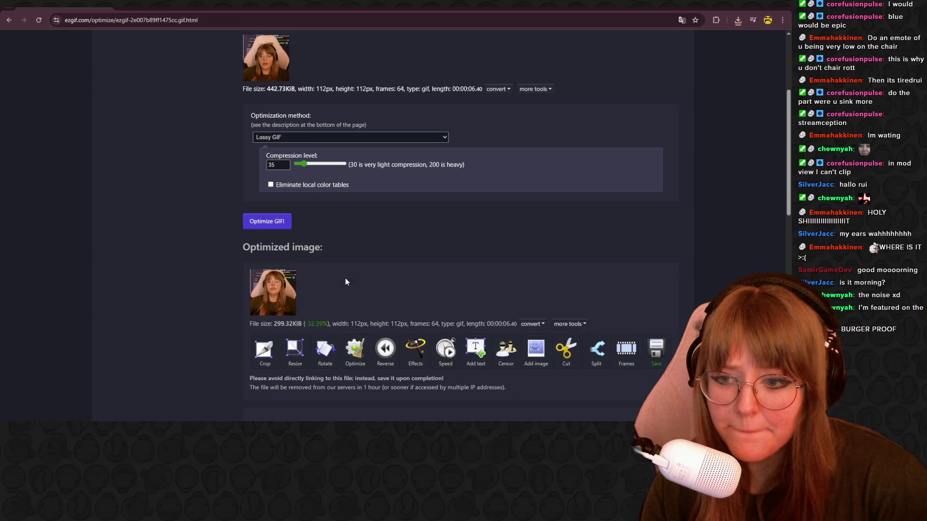
pyautogui.click(651, 365)
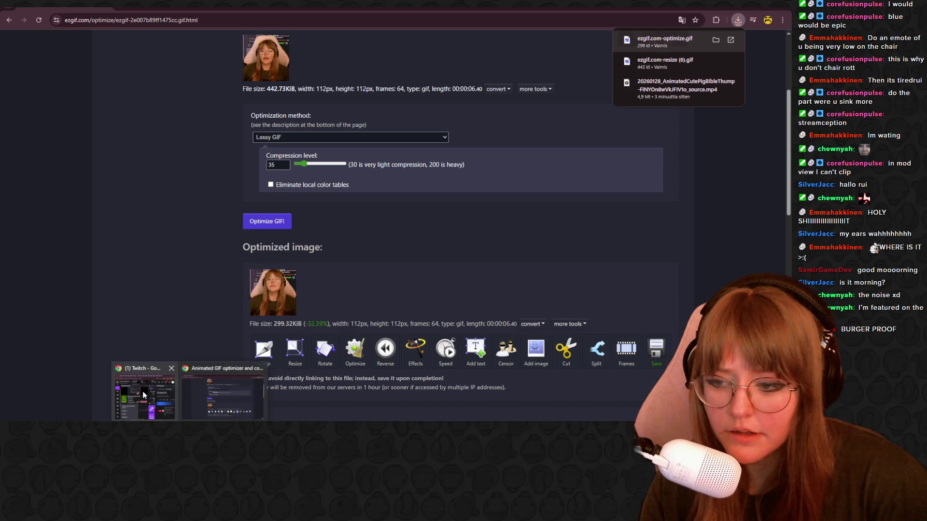
pyautogui.click(143, 394)
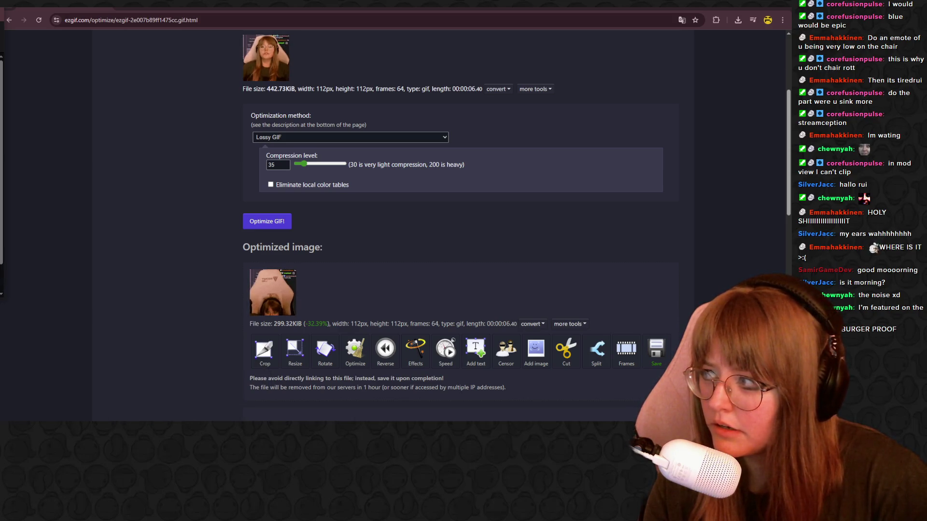
# Step: Load ezgif.com-optimize.gif into a bonus animated emote upload slot on Twitch
pyautogui.hotkey('alt', 'Tab')
pyautogui.scroll(-10, 424, 180)
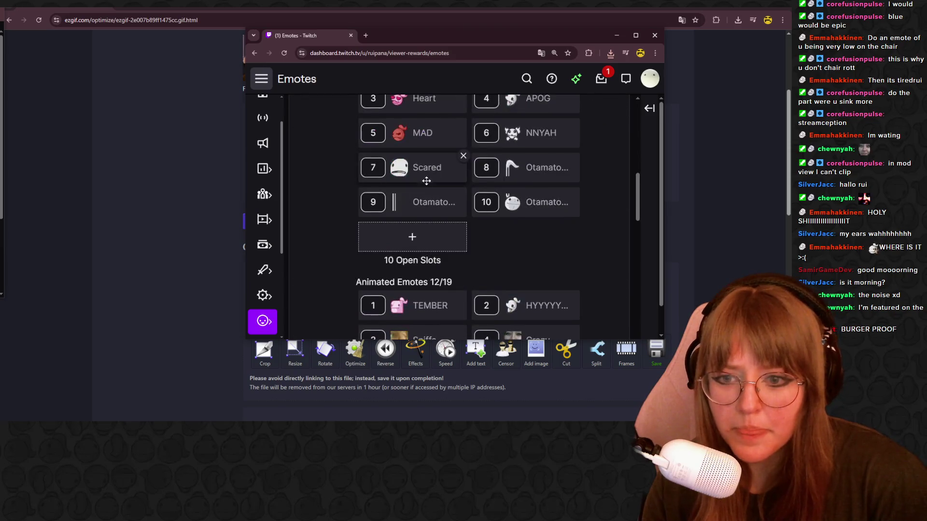
pyautogui.scroll(-3, 445, 249)
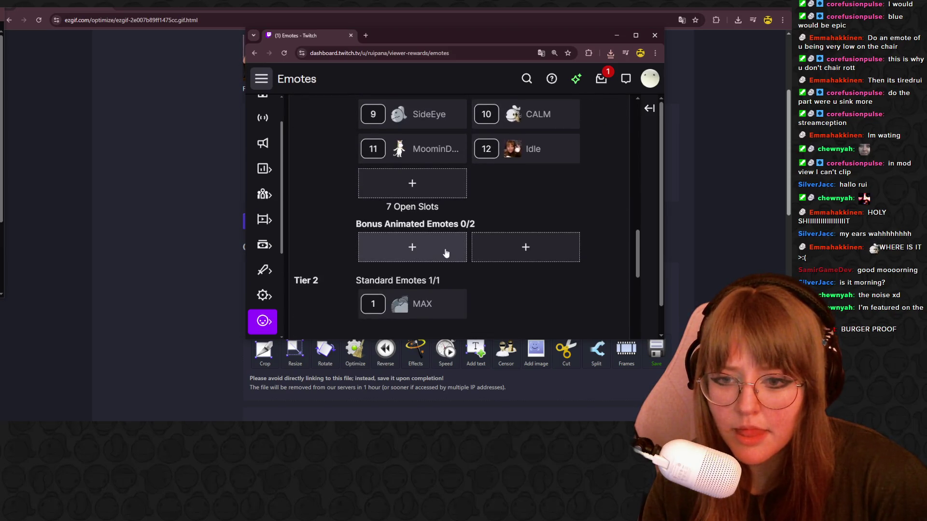
pyautogui.click(418, 180)
pyautogui.scroll(-3, 419, 176)
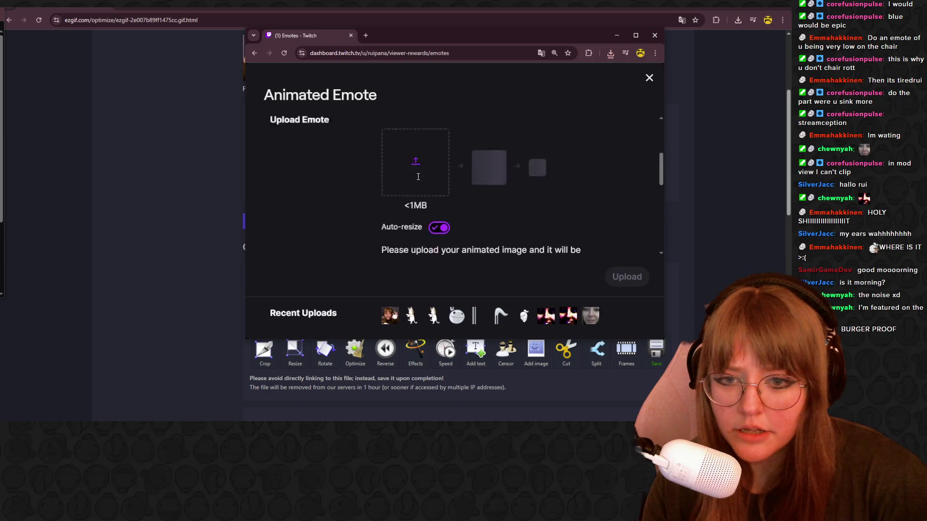
pyautogui.scroll(1, 418, 179)
pyautogui.scroll(-1, 419, 182)
pyautogui.click(419, 181)
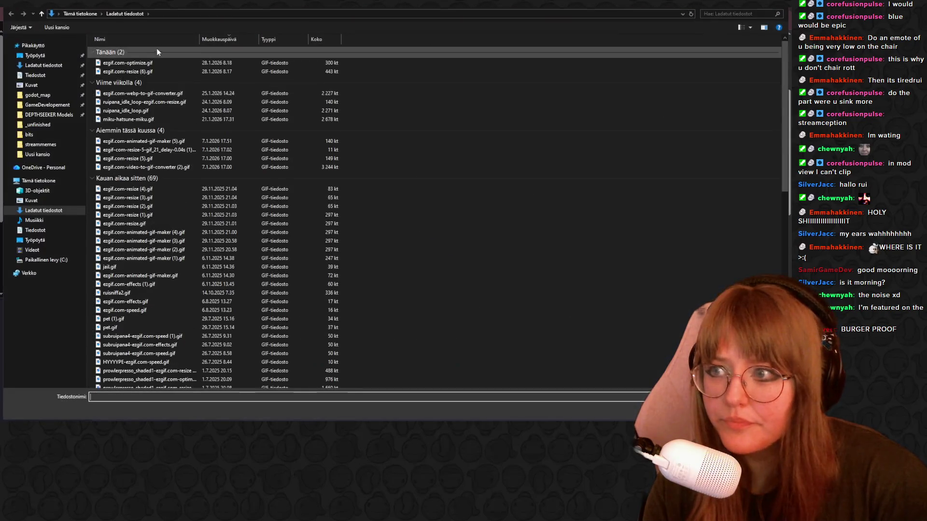
pyautogui.click(143, 62)
pyautogui.press('Return')
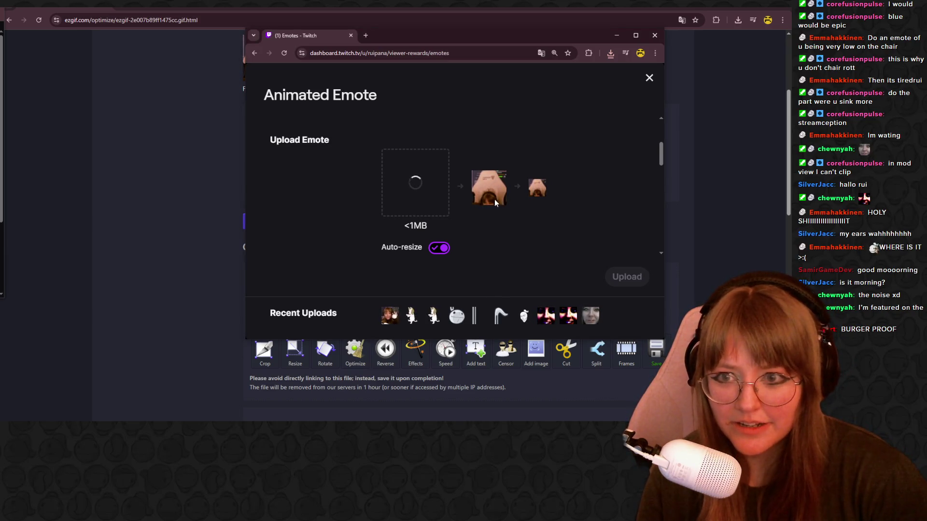
# Step: Name the emote 'Tired', submit it to slot 13, and close the Twitch window
pyautogui.scroll(-3, 477, 187)
pyautogui.scroll(-2, 477, 187)
pyautogui.click(463, 169)
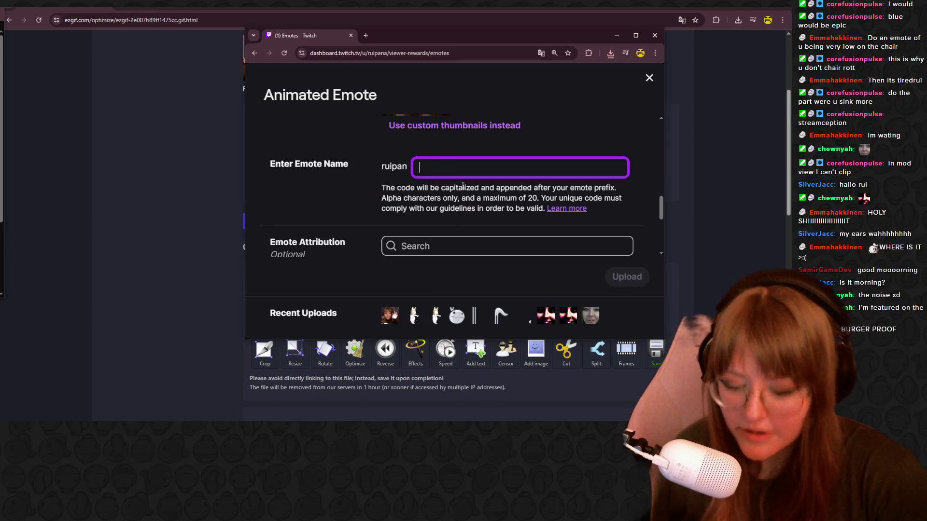
pyautogui.write('Tired')
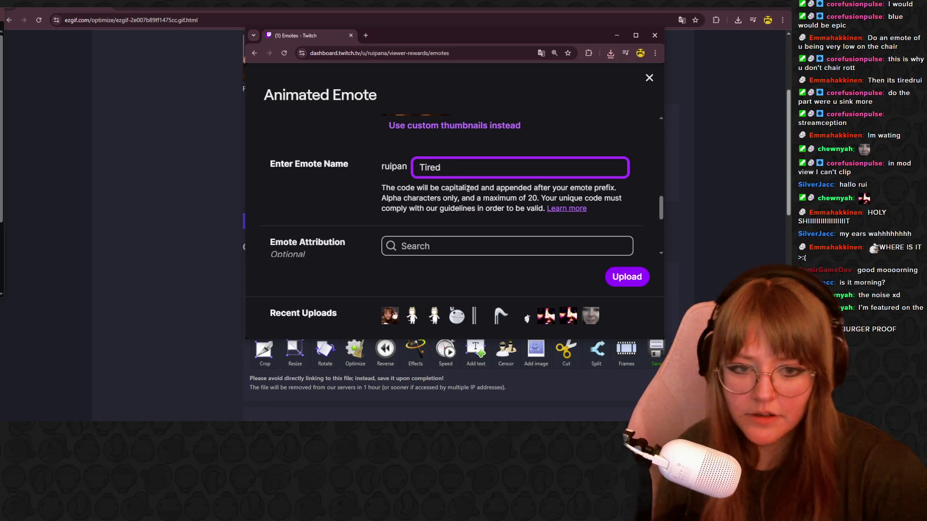
pyautogui.click(636, 277)
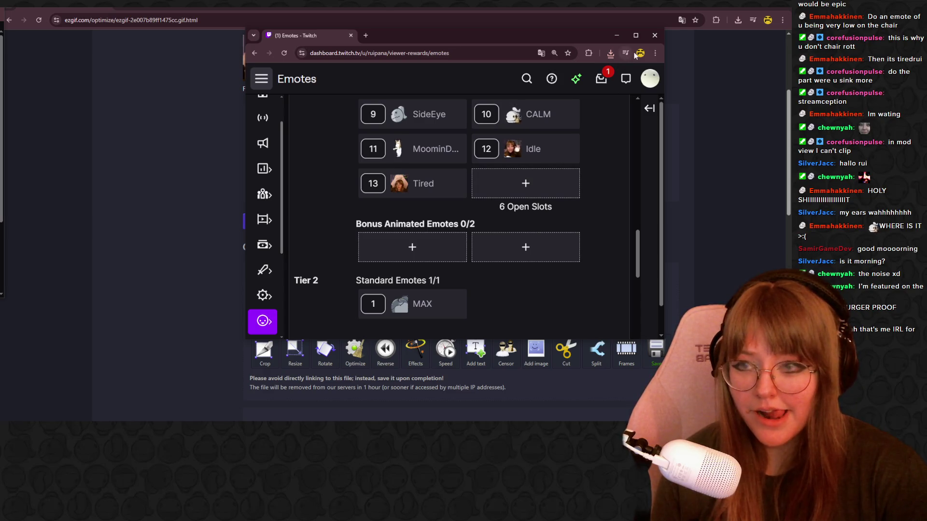
pyautogui.click(655, 35)
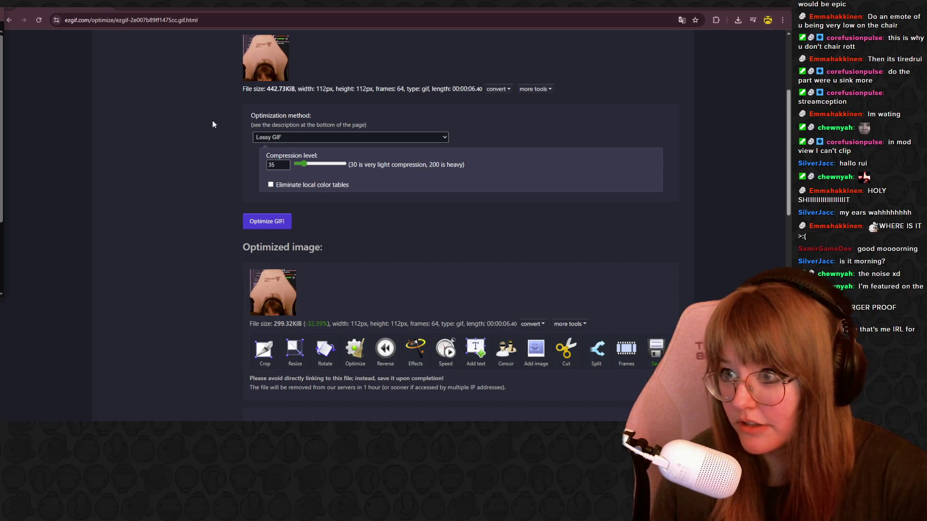
# Step: Bring the Ezgif window forward from the taskbar, then switch to Blender
pyautogui.moveTo(189, 424)
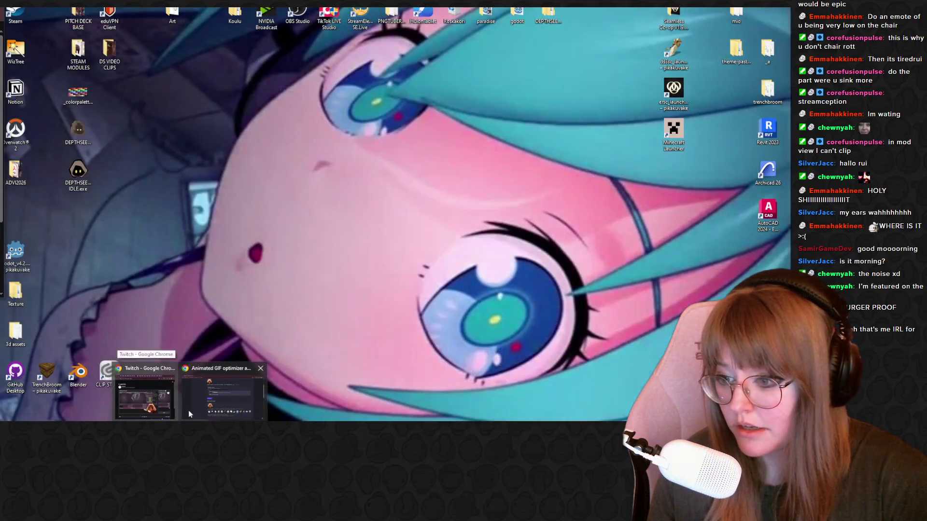
pyautogui.click(216, 411)
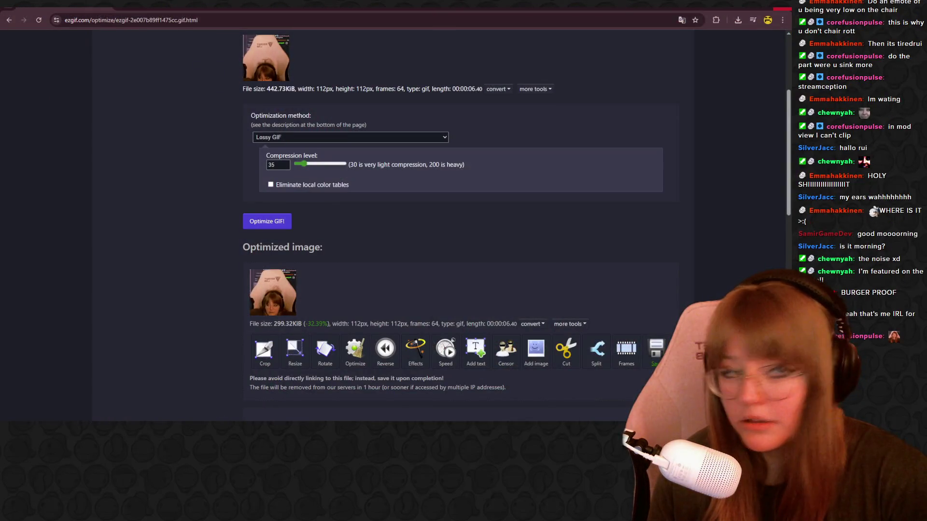
pyautogui.hotkey('alt', 'Tab')
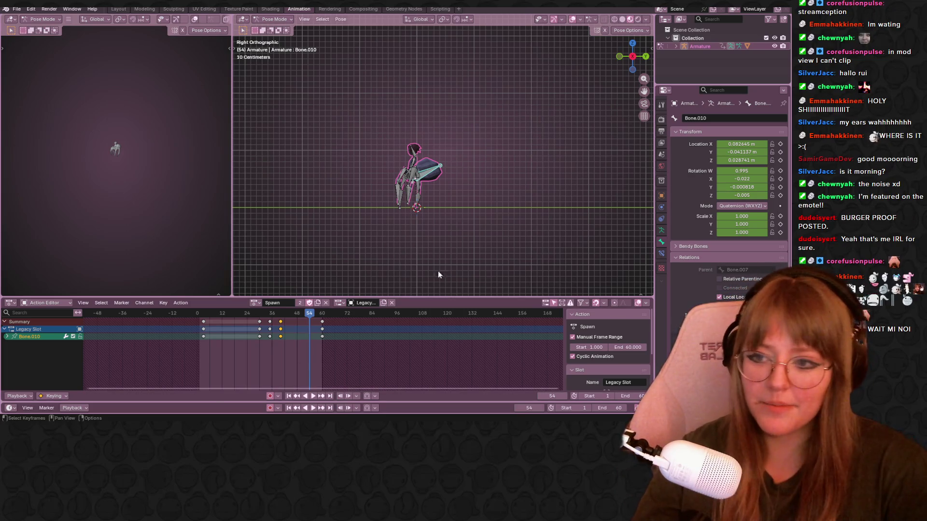
# Step: Orbit and zoom in on the spider rig in perspective, then switch to Twitch Stream Manager
pyautogui.moveTo(485, 220); pyautogui.dragTo(489, 222, button='middle')
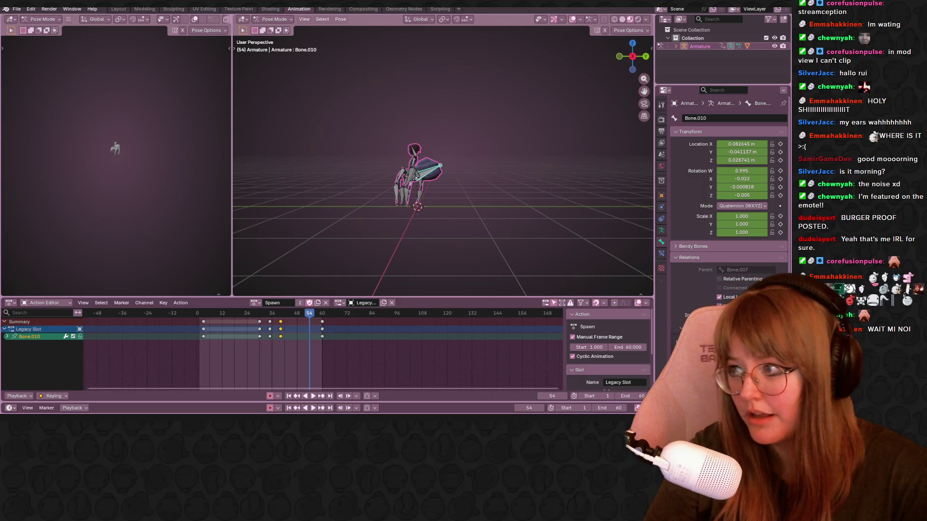
pyautogui.scroll(5, 444, 124)
pyautogui.moveTo(444, 123); pyautogui.dragTo(612, 184, button='middle')
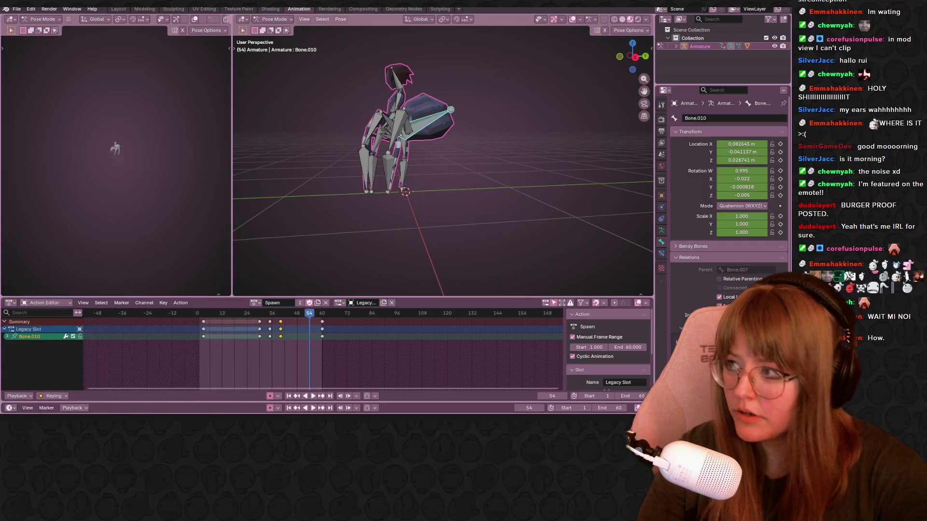
pyautogui.hotkey('alt', 'Tab')
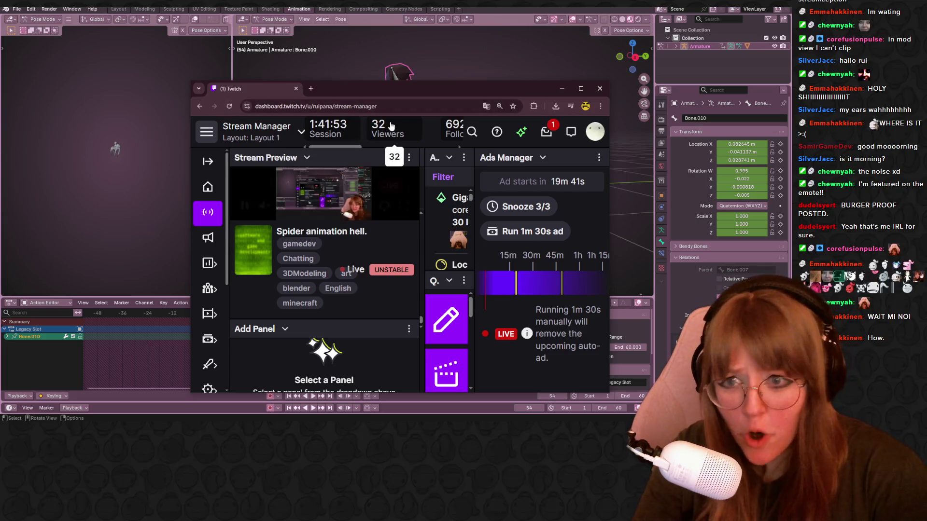
# Step: Move the Twitch window aside and close it, returning to a side view of the rig
pyautogui.moveTo(532, 88)
pyautogui.mouseDown()
pyautogui.moveTo(410, 198)
pyautogui.moveTo(17, 58)
pyautogui.moveTo(15, 146)
pyautogui.mouseUp()
pyautogui.click(46, 146)
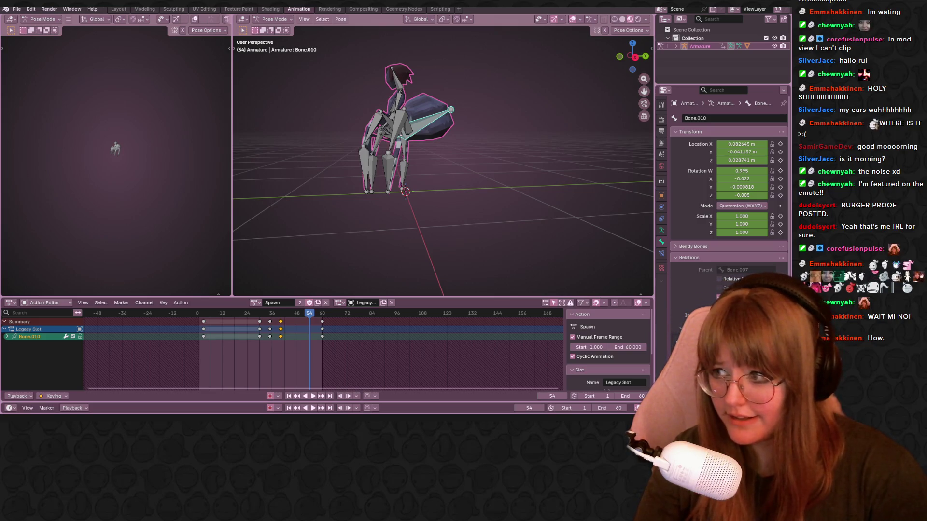
pyautogui.keyDown('alt'); pyautogui.moveTo(373, 124); pyautogui.dragTo(441, 171, button='middle'); pyautogui.keyUp('alt')
# Step: Select Bone.014, check the pose at frame 30 and play back the Spawn animation
pyautogui.scroll(4, 440, 171)
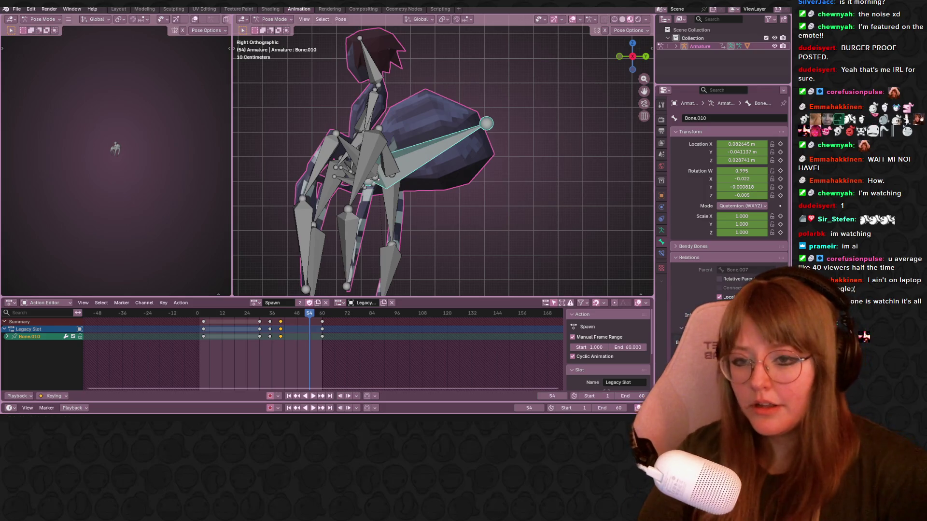
pyautogui.keyDown('shift'); pyautogui.moveTo(485, 128); pyautogui.dragTo(482, 122, button='middle'); pyautogui.keyUp('shift')
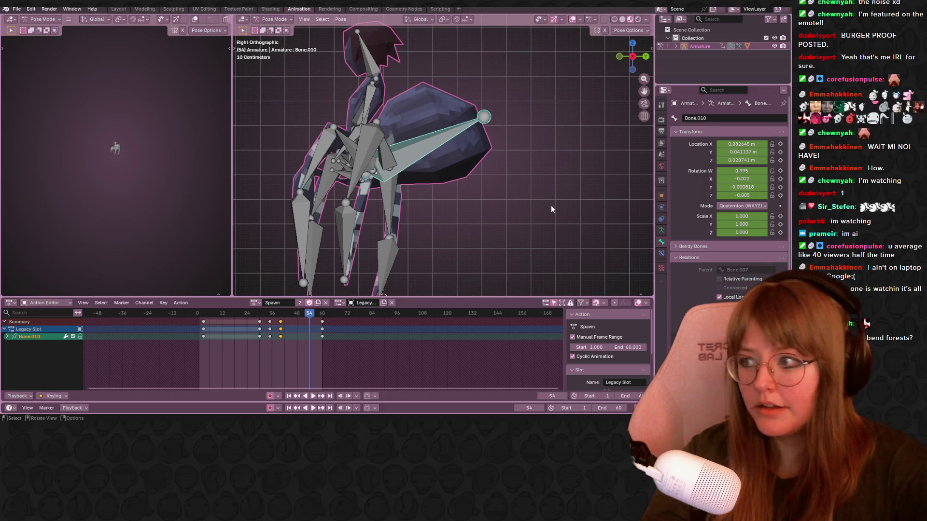
pyautogui.scroll(-2, 545, 125)
pyautogui.scroll(2, 533, 151)
pyautogui.scroll(-1, 508, 112)
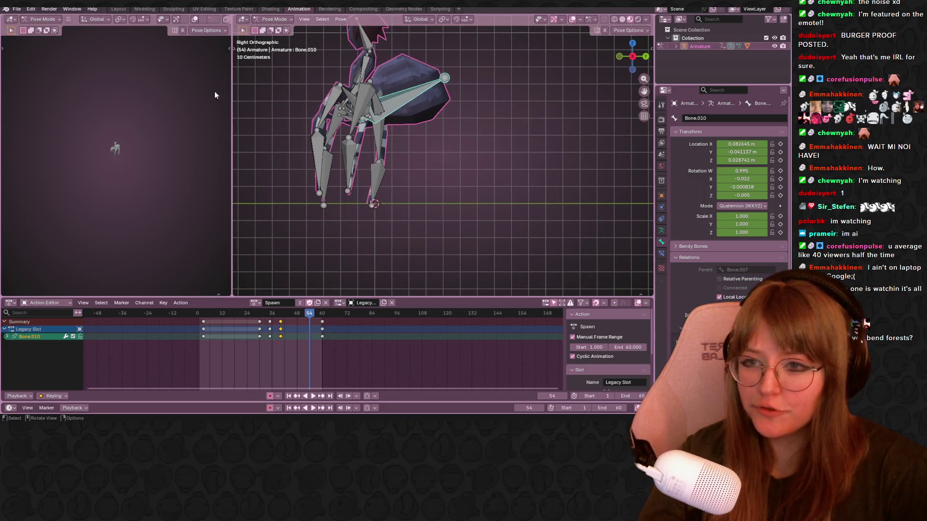
pyautogui.keyDown('shift'); pyautogui.moveTo(385, 100); pyautogui.dragTo(398, 104, button='middle'); pyautogui.keyUp('shift')
pyautogui.click(390, 108)
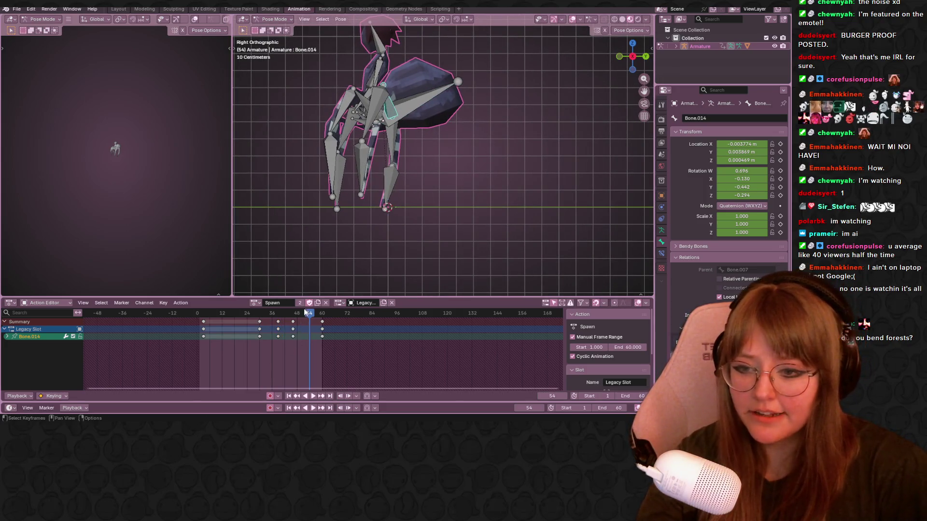
pyautogui.moveTo(303, 314); pyautogui.dragTo(260, 323)
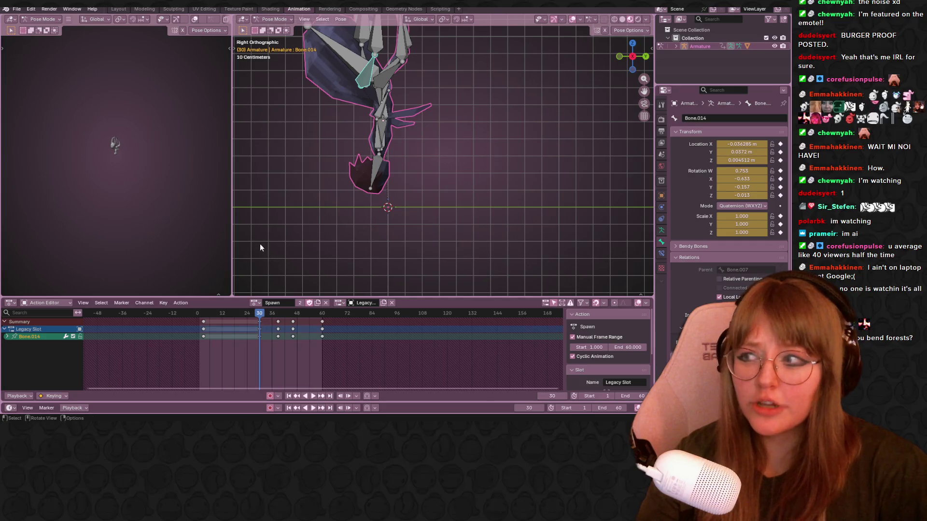
pyautogui.scroll(-2, 400, 127)
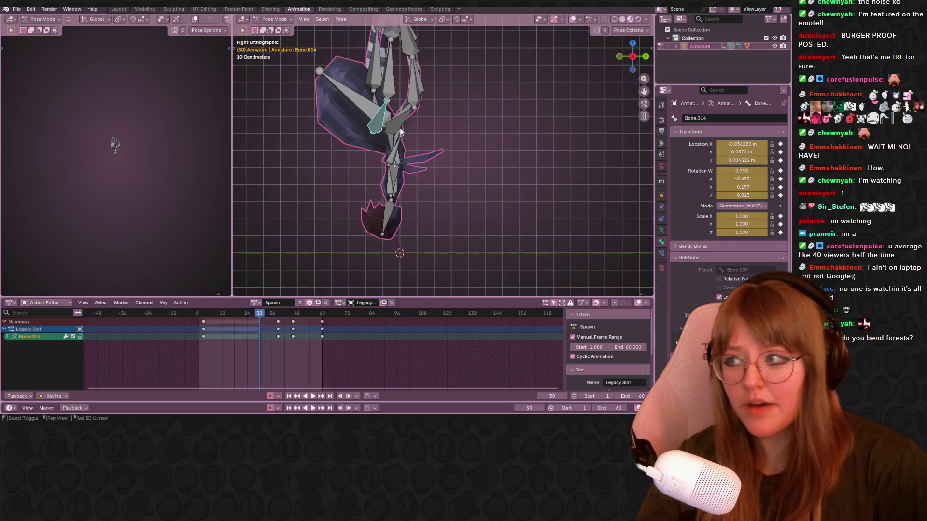
pyautogui.keyDown('shift'); pyautogui.moveTo(400, 141); pyautogui.dragTo(410, 121, button='middle'); pyautogui.keyUp('shift')
pyautogui.press('space')
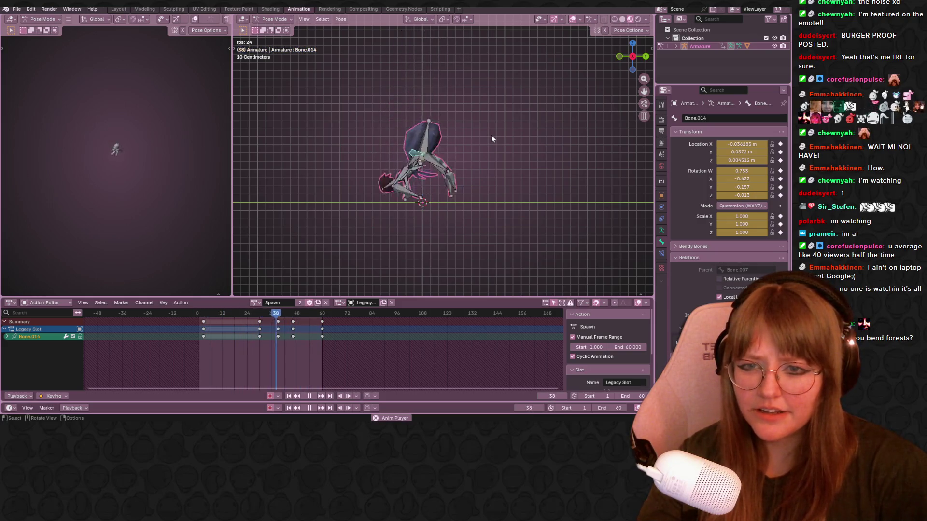
pyautogui.press('KP_3')
pyautogui.press('space')
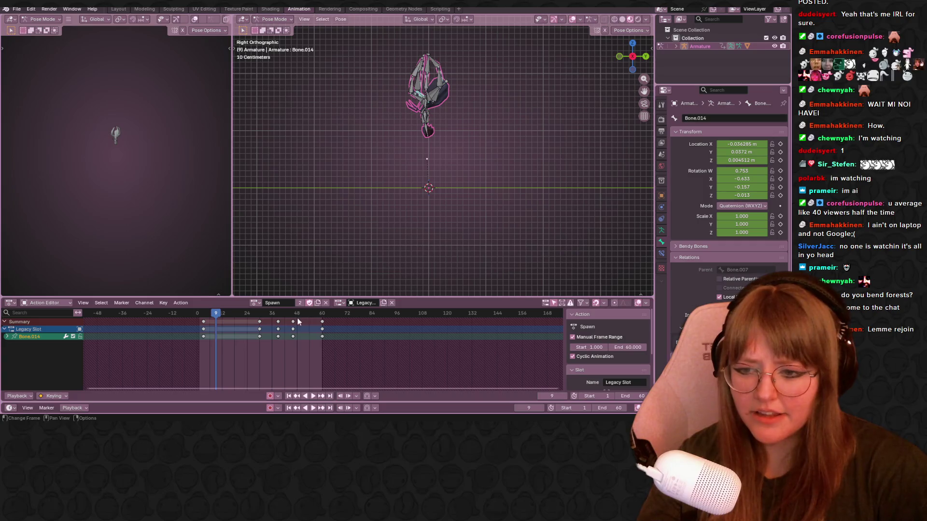
# Step: Delete all bones' mid-animation keyframes around frames 36–48 and play back the result
pyautogui.click(279, 329)
pyautogui.press('a')
pyautogui.click(269, 323)
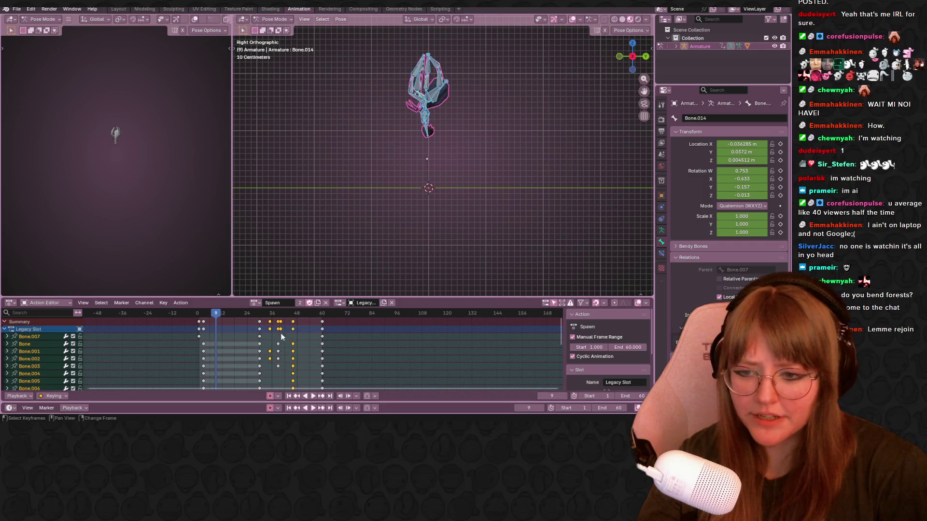
pyautogui.press('Delete')
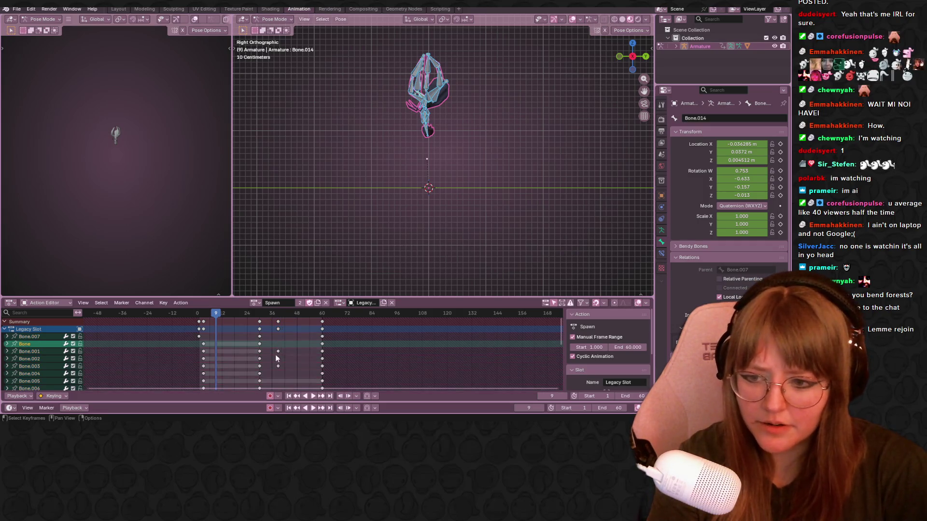
pyautogui.click(275, 353)
pyautogui.click(278, 323)
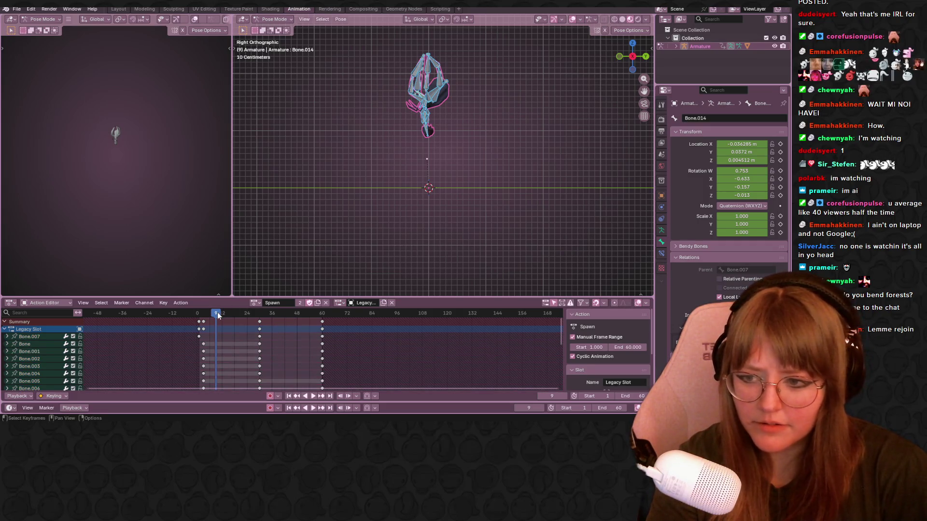
pyautogui.press('space')
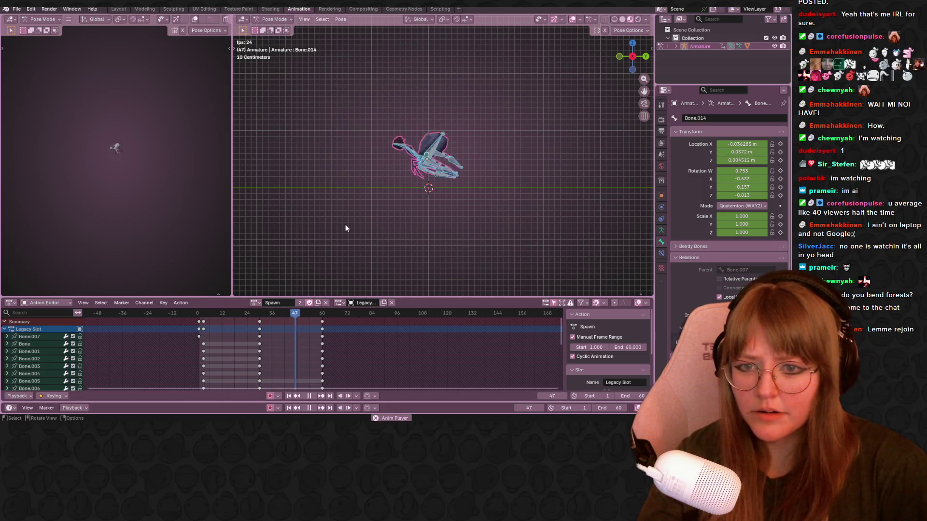
pyautogui.press('space')
# Step: Jump to the last frame, 60, and inspect the rig from the front and back
pyautogui.scroll(-1, 385, 212)
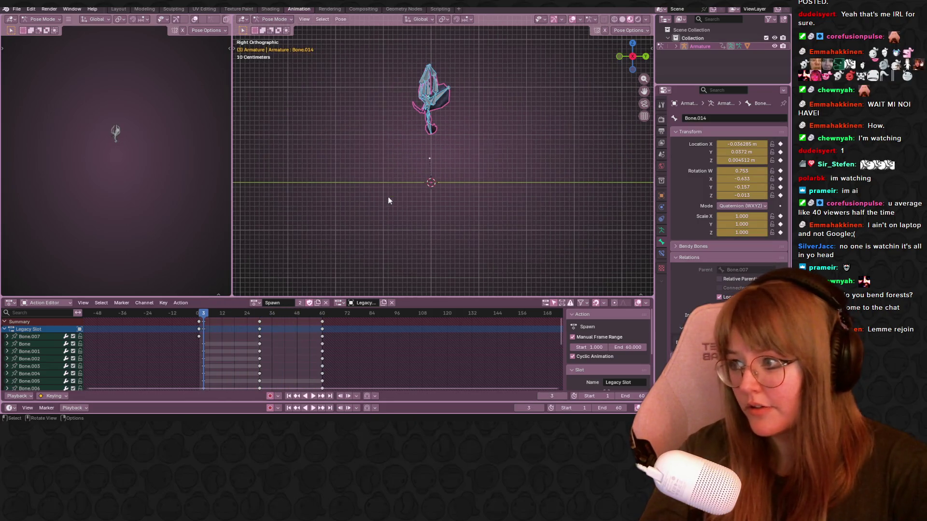
pyautogui.keyDown('shift'); pyautogui.moveTo(470, 74); pyautogui.dragTo(465, 131, button='middle'); pyautogui.keyUp('shift')
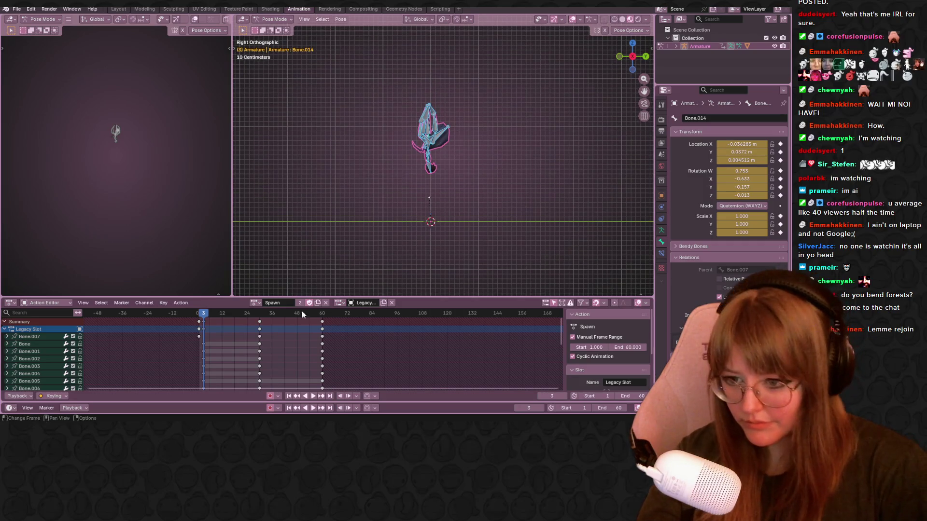
pyautogui.moveTo(204, 313); pyautogui.dragTo(323, 314)
pyautogui.moveTo(570, 173); pyautogui.dragTo(606, 167, button='middle')
pyautogui.click(635, 59)
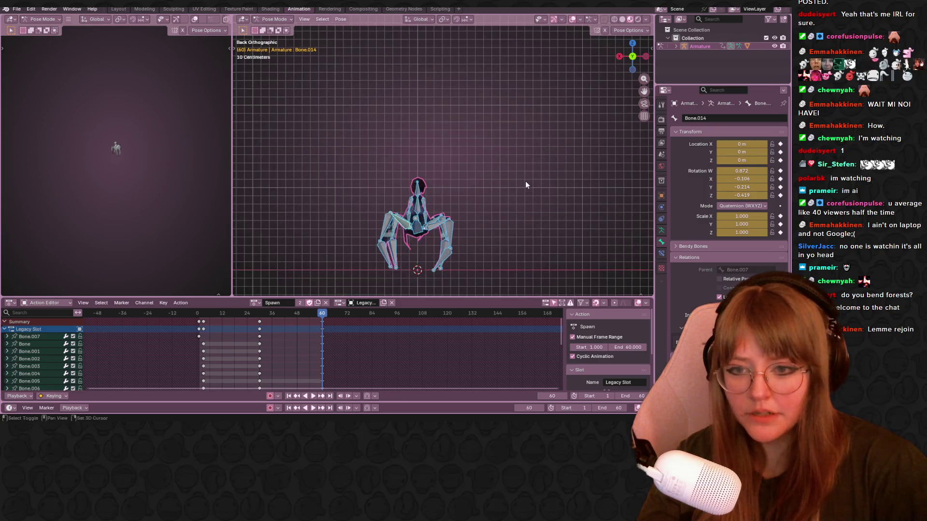
pyautogui.scroll(3, 435, 223)
pyautogui.moveTo(317, 314)
pyautogui.mouseDown()
pyautogui.moveTo(254, 324)
pyautogui.moveTo(313, 316)
pyautogui.mouseUp()
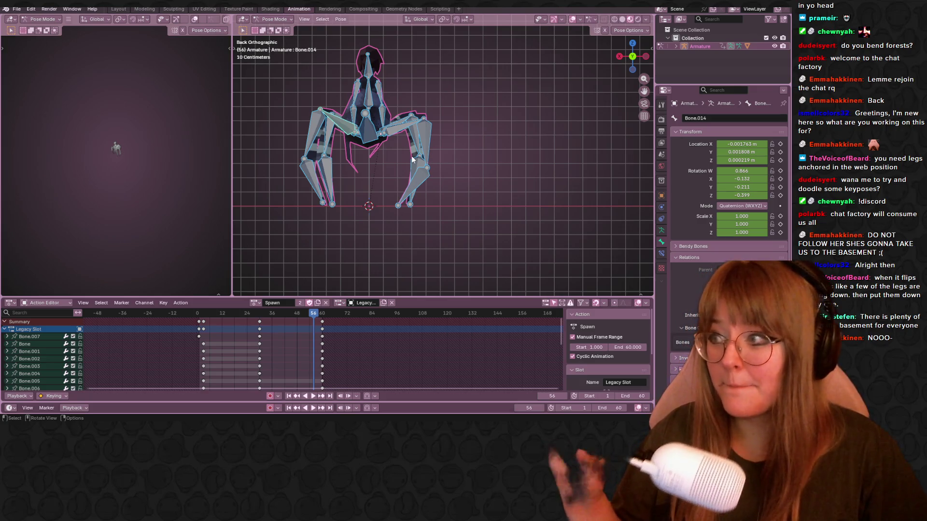
pyautogui.scroll(-1, 447, 108)
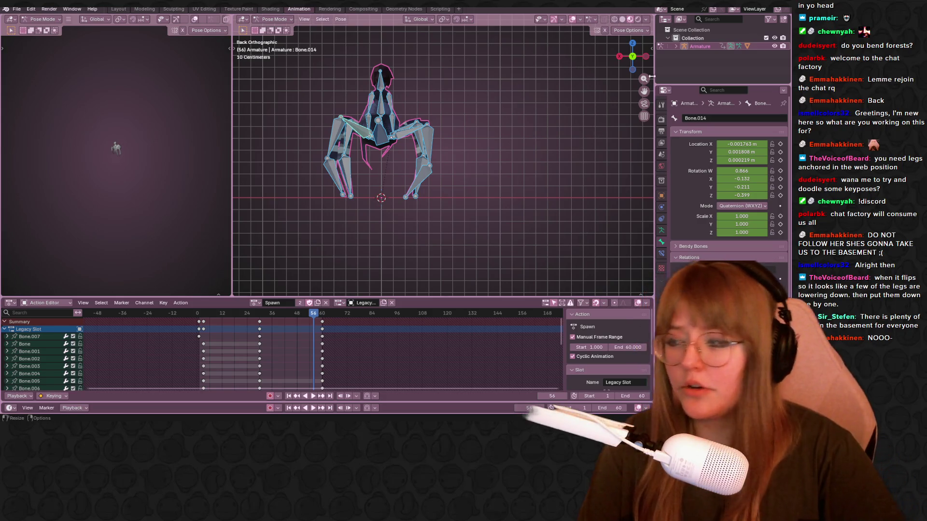
# Step: At frame 38, rotate leg bones Bone.011, Bone and Bone.015 to swing the legs
pyautogui.click(646, 57)
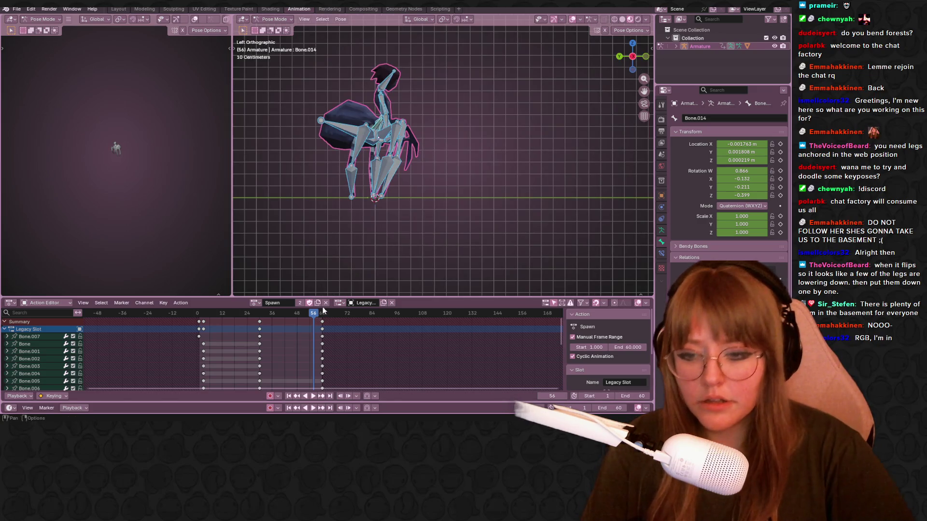
pyautogui.moveTo(321, 313)
pyautogui.mouseDown()
pyautogui.moveTo(269, 317)
pyautogui.moveTo(276, 319)
pyautogui.mouseUp()
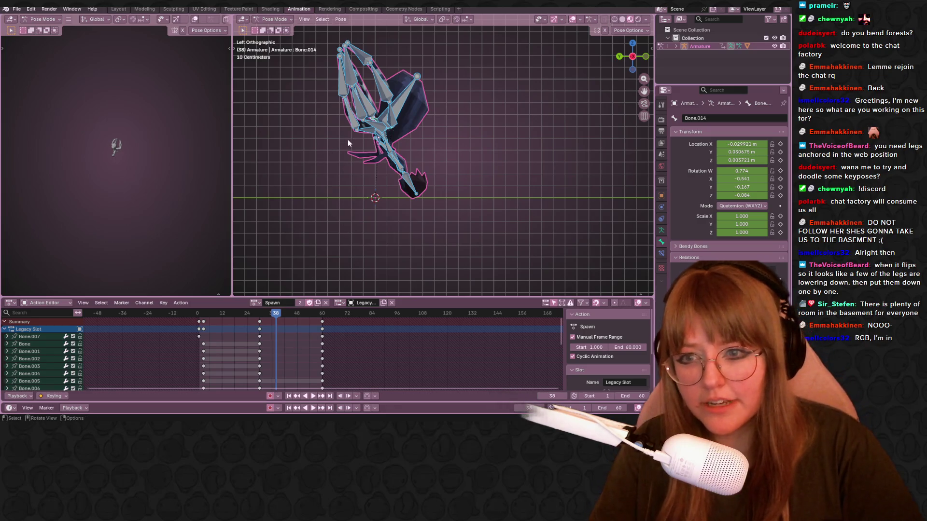
pyautogui.click(361, 129)
pyautogui.click(360, 129)
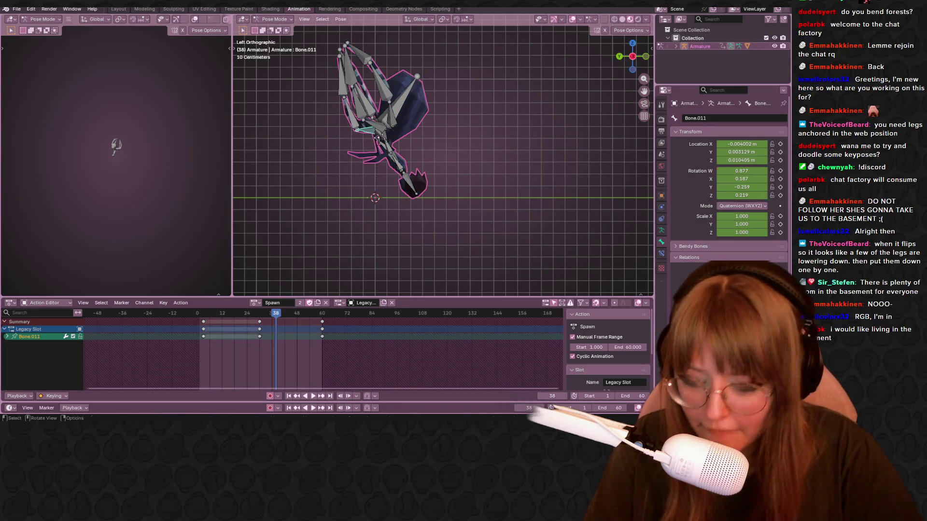
pyautogui.press('r')
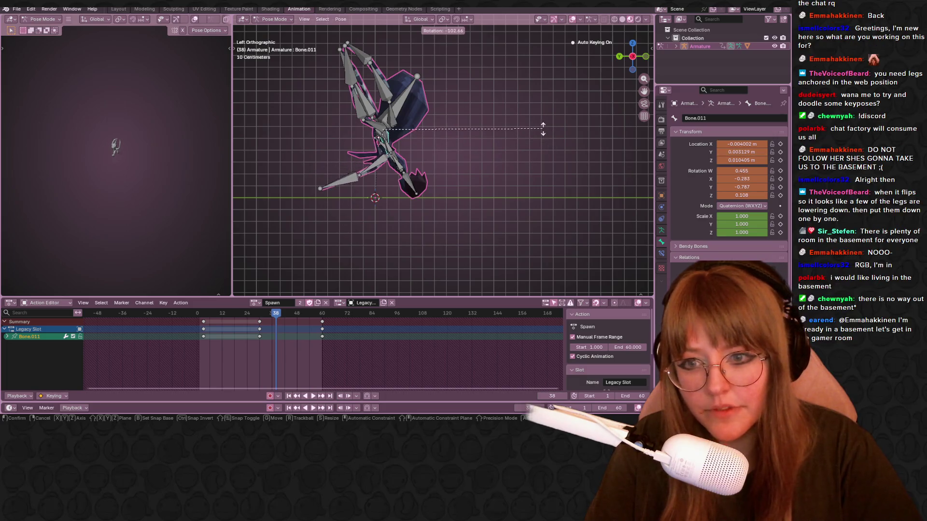
pyautogui.click(557, 127)
pyautogui.click(368, 128)
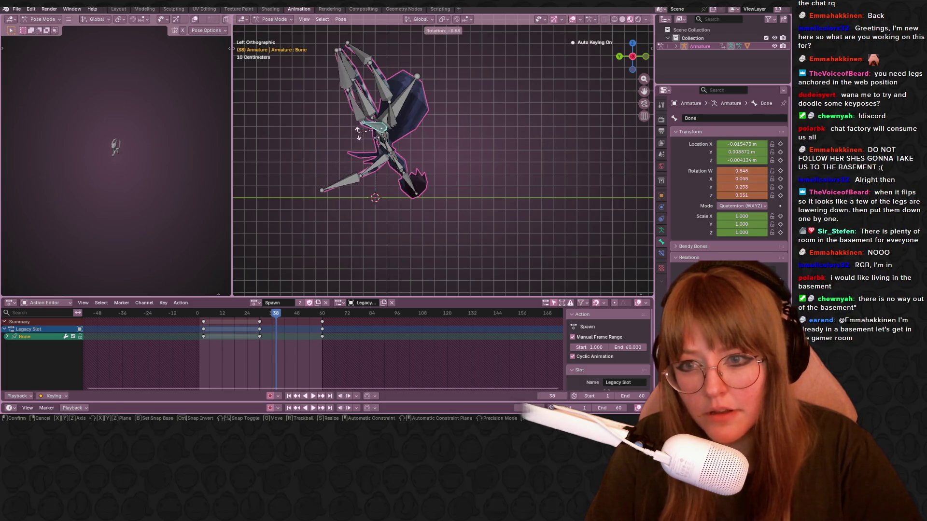
pyautogui.press('r')
pyautogui.click(392, 115)
pyautogui.click(380, 118)
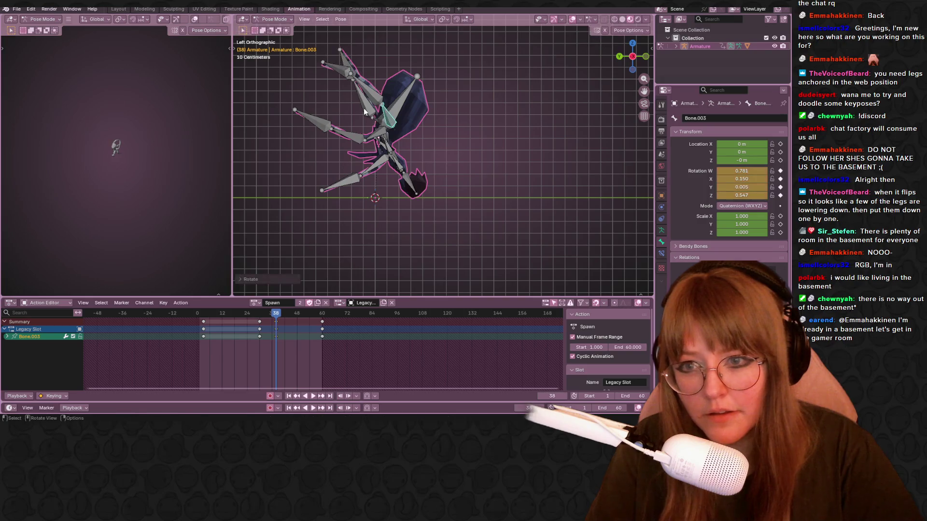
pyautogui.click(365, 99)
pyautogui.press('r')
pyautogui.click(352, 137)
# Step: Scrub ahead and rotate Bone.011, Bone, Bone.001 and Bone.002 into a new leg pose
pyautogui.moveTo(277, 315)
pyautogui.mouseDown()
pyautogui.moveTo(222, 320)
pyautogui.moveTo(262, 305)
pyautogui.moveTo(287, 310)
pyautogui.mouseUp()
pyautogui.click(401, 157)
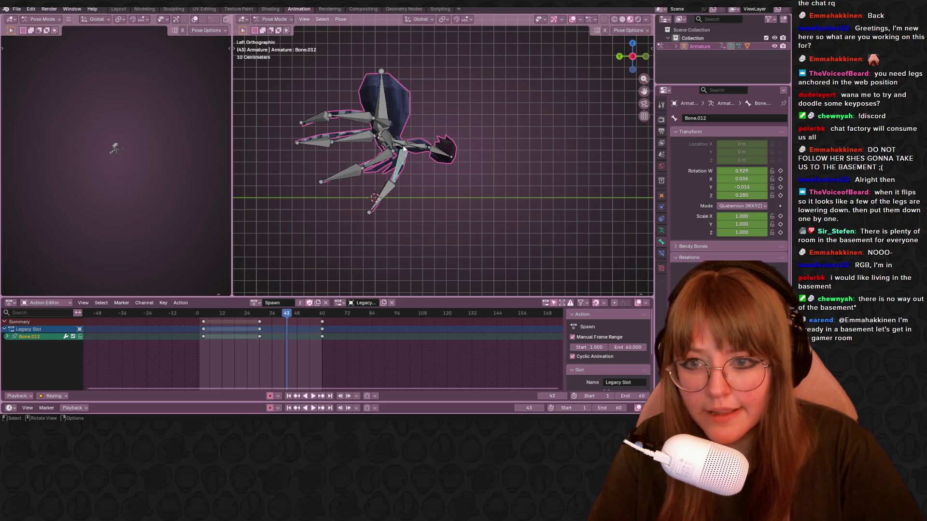
pyautogui.click(393, 141)
pyautogui.press('r')
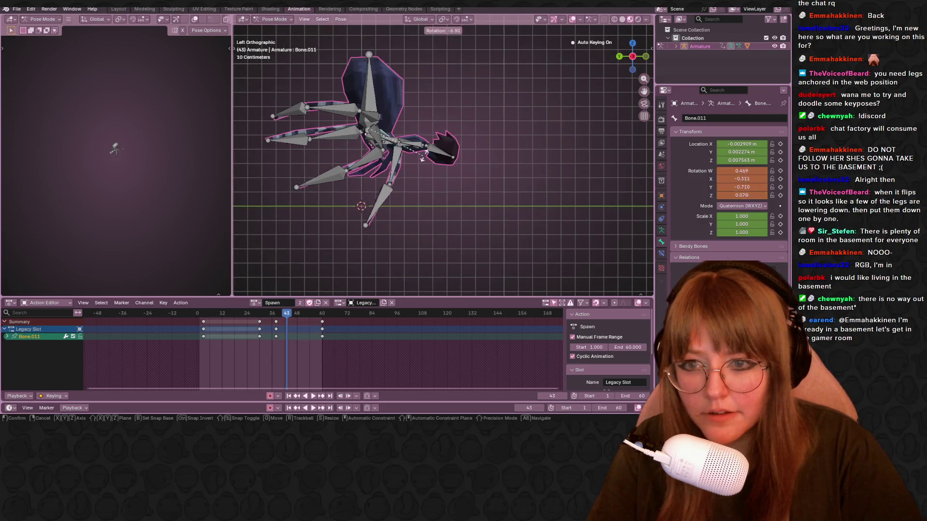
pyautogui.click(412, 116)
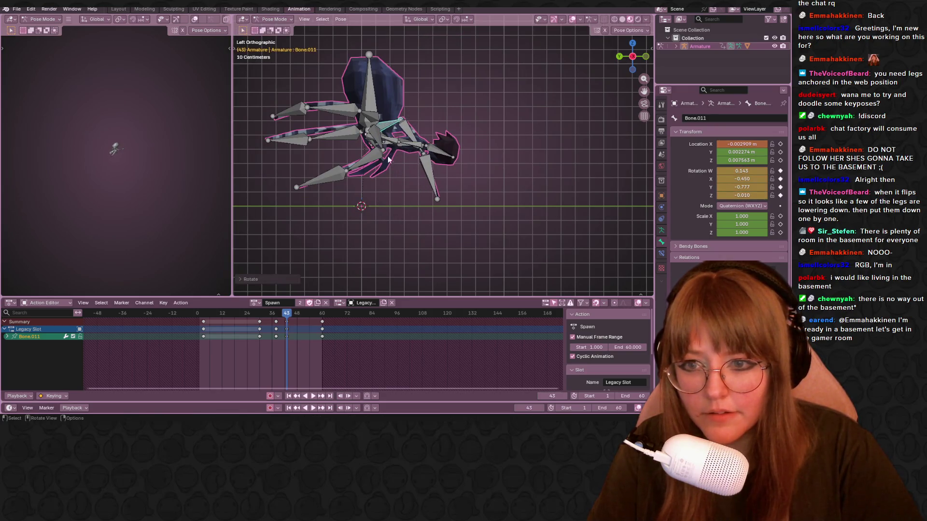
pyautogui.click(384, 138)
pyautogui.press('r')
pyautogui.click(398, 151)
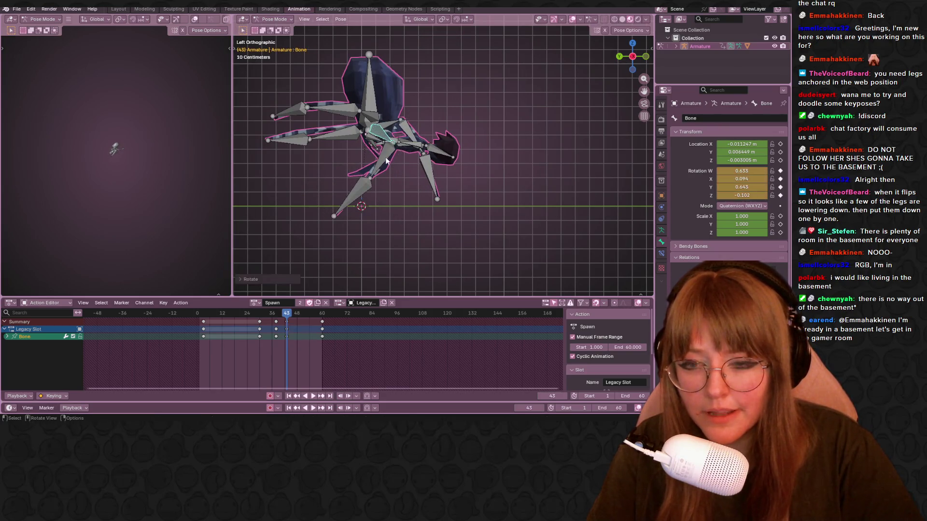
pyautogui.click(382, 147)
pyautogui.press('r')
pyautogui.click(337, 175)
pyautogui.click(337, 175)
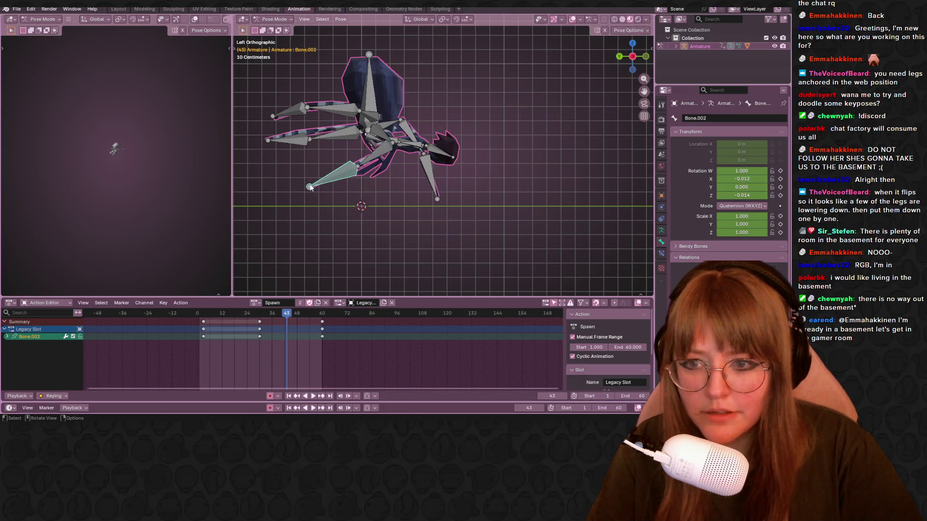
pyautogui.press('r')
pyautogui.click(338, 153)
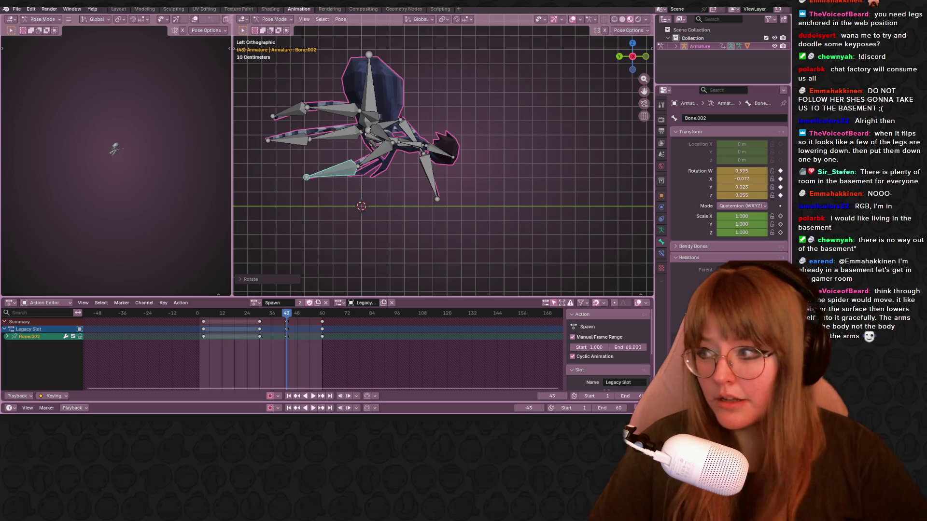
# Step: Swing Bone.001 and Bone.015 down and fold lower legs Bone.002 and Bone.016
pyautogui.keyDown('shift'); pyautogui.moveTo(396, 143); pyautogui.dragTo(393, 161, button='middle'); pyautogui.keyUp('shift')
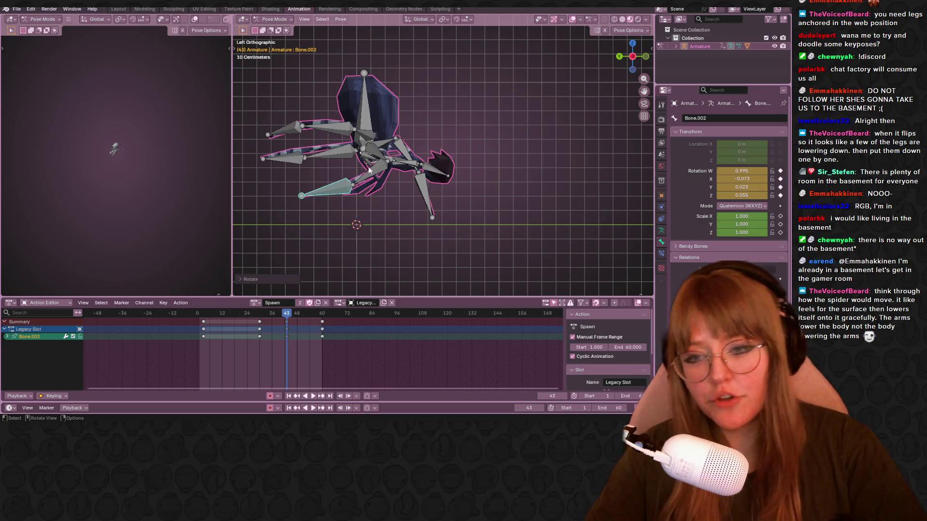
pyautogui.click(383, 172)
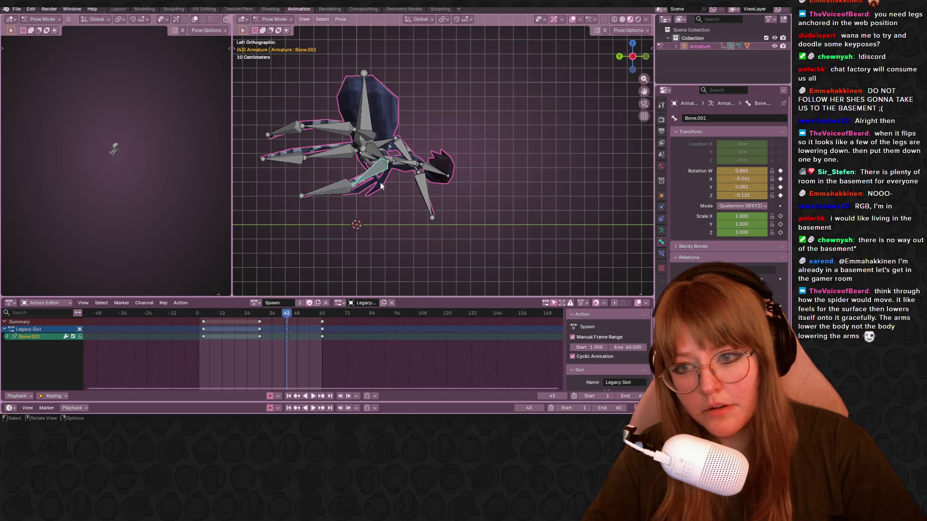
pyautogui.press('r')
pyautogui.click(404, 192)
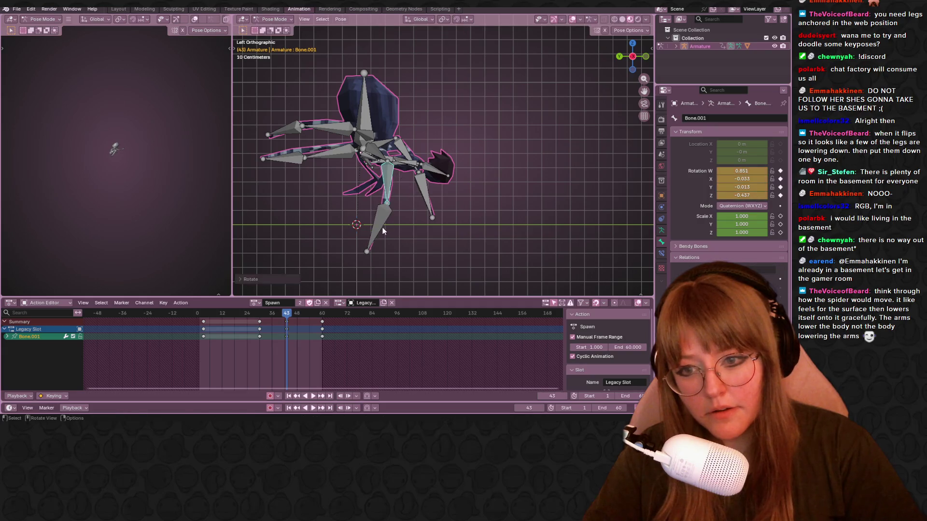
pyautogui.click(366, 225)
pyautogui.press('r')
pyautogui.click(304, 190)
pyautogui.click(340, 156)
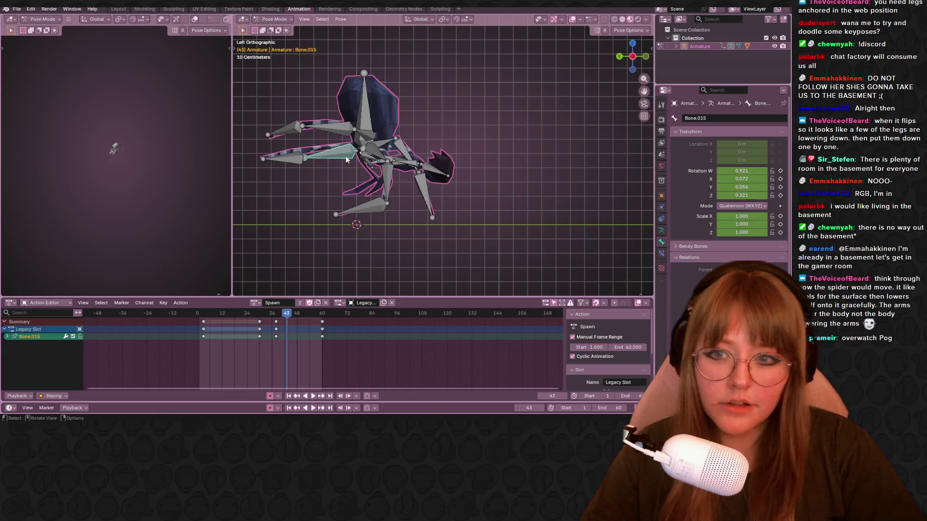
pyautogui.press('r')
pyautogui.click(352, 172)
pyautogui.click(323, 215)
pyautogui.press('r')
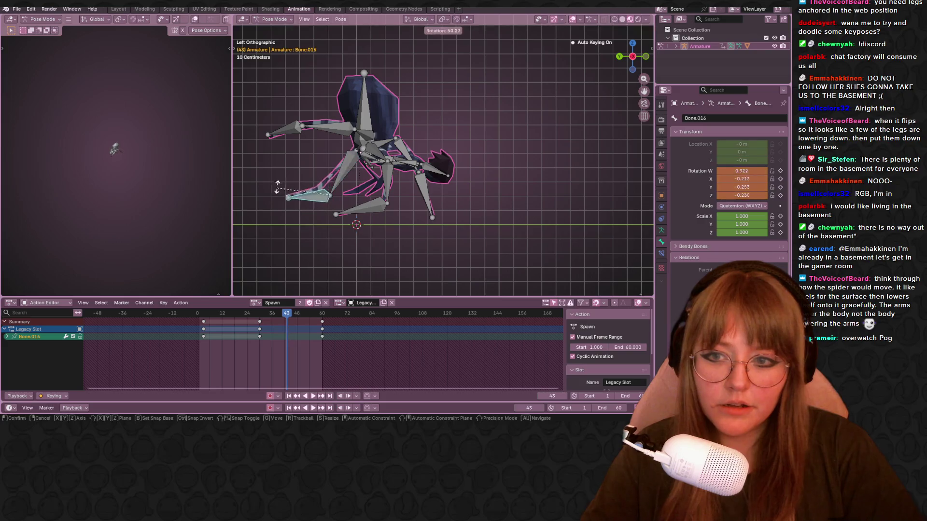
pyautogui.click(324, 128)
# Step: Rotate arm bones Bone.003 and Bone.004, key the pose at frame 43 and play it back
pyautogui.click(365, 137)
pyautogui.press('r')
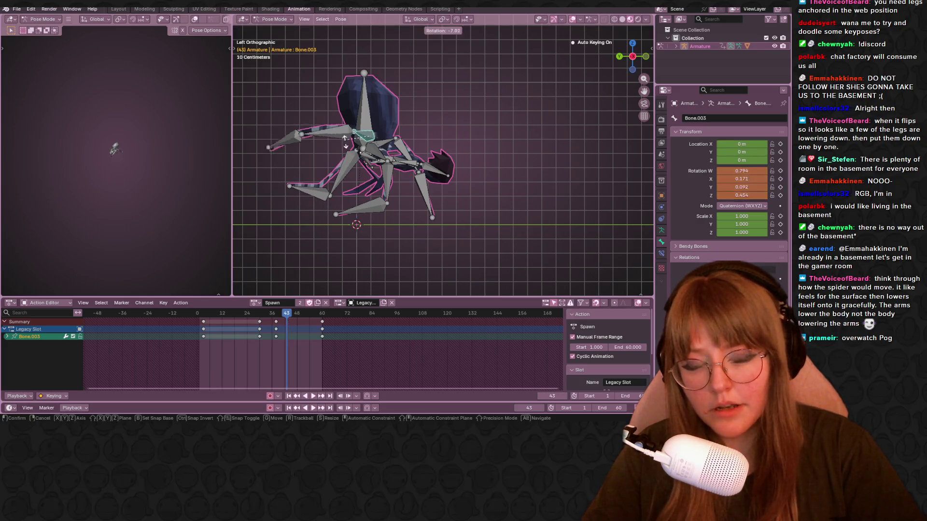
pyautogui.click(332, 150)
pyautogui.click(332, 151)
pyautogui.press('r')
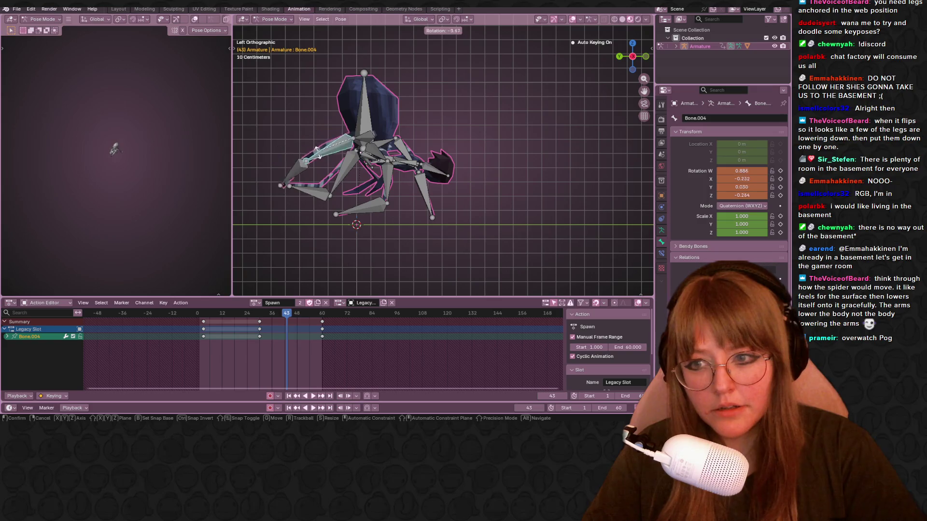
pyautogui.click(289, 171)
pyautogui.press('i')
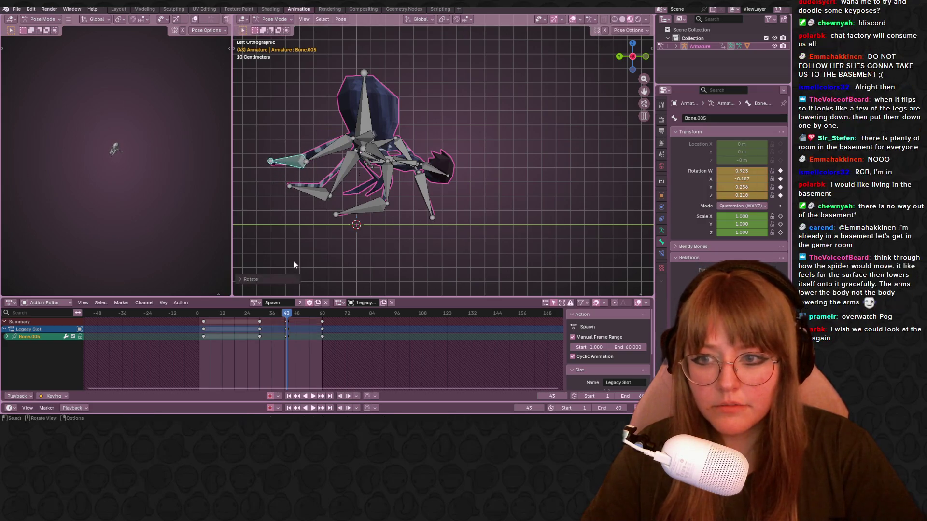
pyautogui.click(231, 315)
pyautogui.press('space')
pyautogui.moveTo(231, 315); pyautogui.dragTo(292, 309)
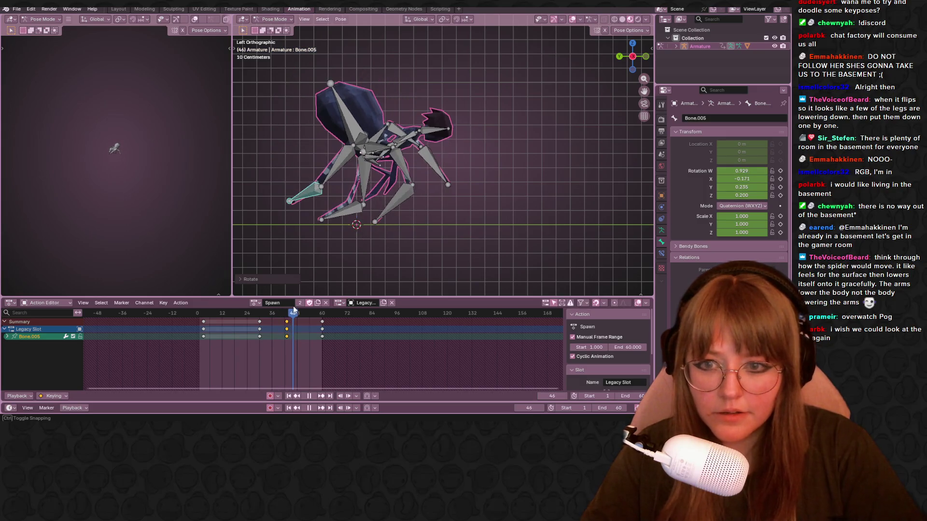
# Step: Step to frame 48 and rotate Bone.011 and Bone.001 downward
pyautogui.hotkey('ctrl', 'z')
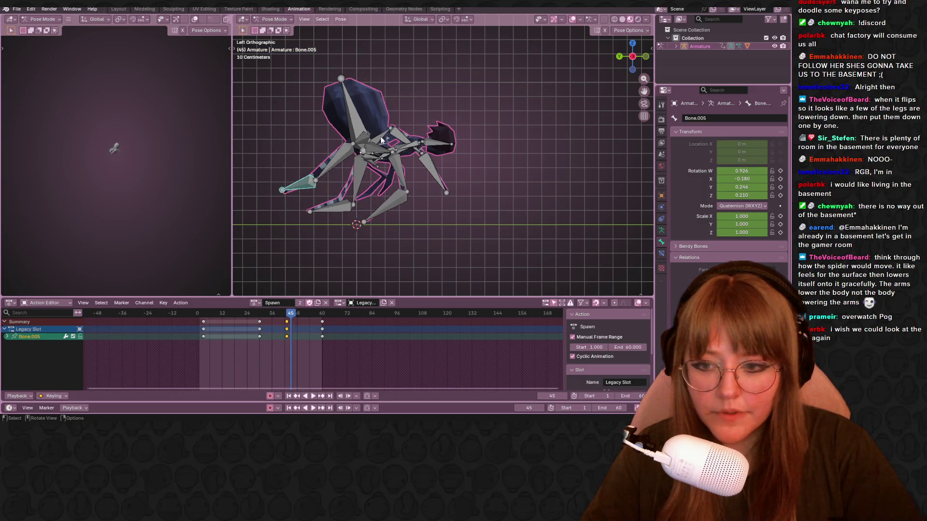
pyautogui.press('Right')
pyautogui.press('Right')
pyautogui.press('Right')
pyautogui.click(382, 131)
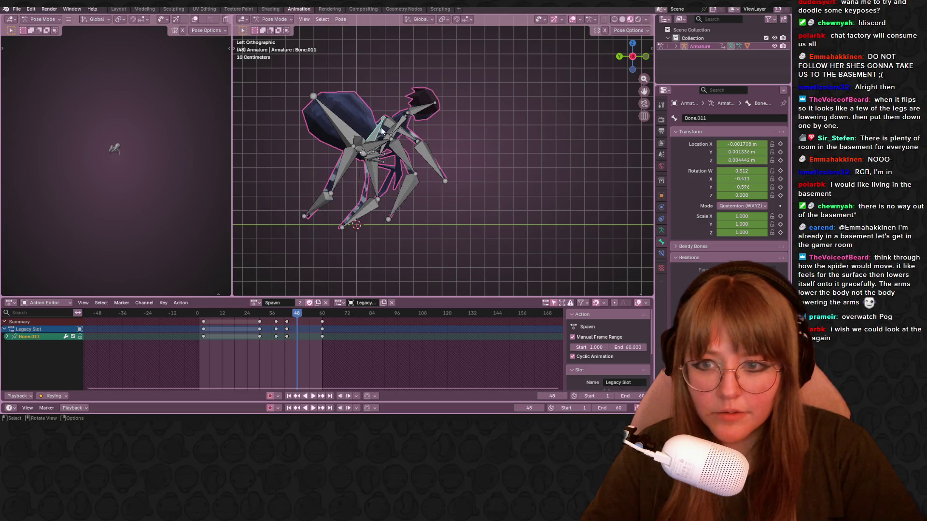
pyautogui.press('r')
pyautogui.click(404, 148)
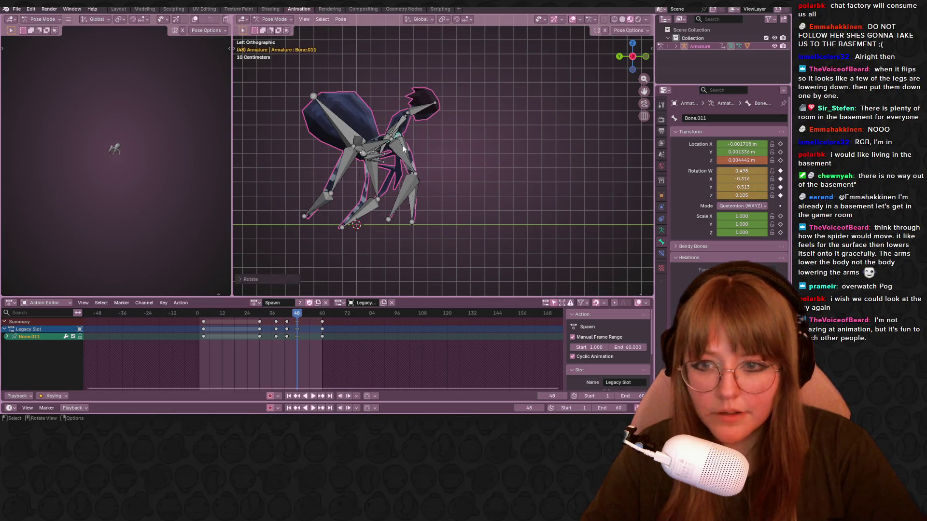
pyautogui.click(404, 149)
pyautogui.press('r')
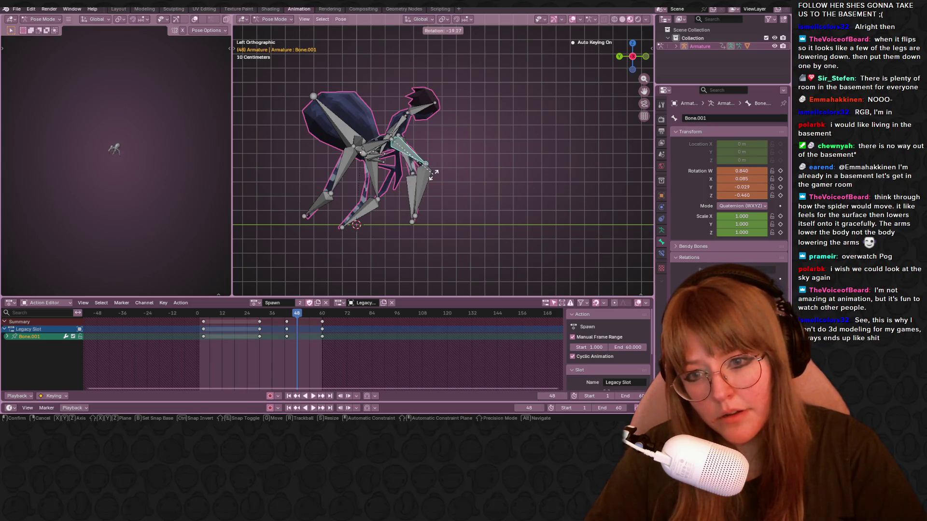
pyautogui.click(432, 178)
# Step: Rotate Bone.016, Bone.004 and Bone.005 so the feet plant toward the ground
pyautogui.click(380, 191)
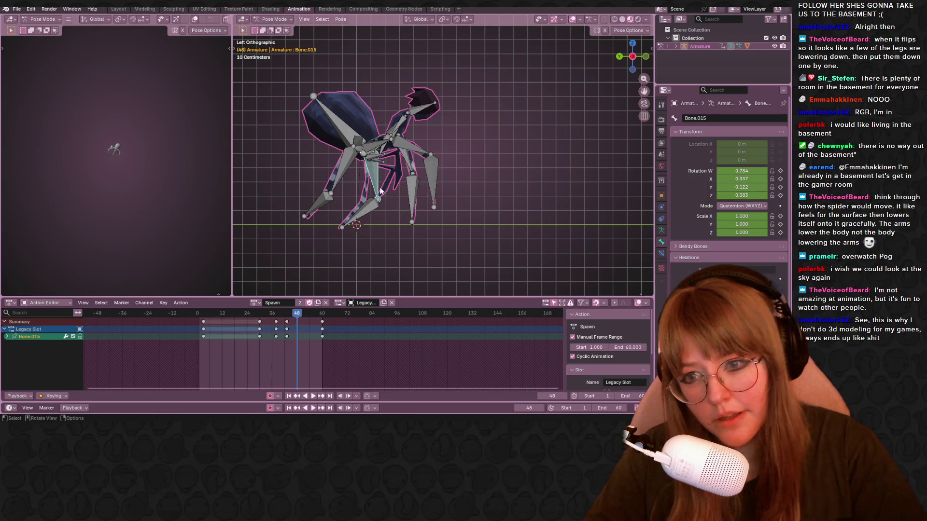
pyautogui.click(405, 205)
pyautogui.press('r')
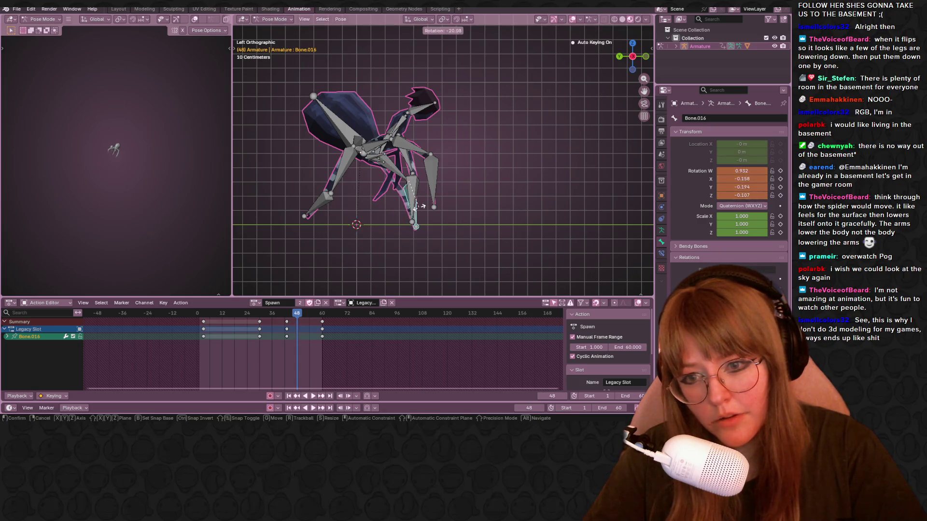
pyautogui.click(410, 208)
pyautogui.click(356, 176)
pyautogui.press('r')
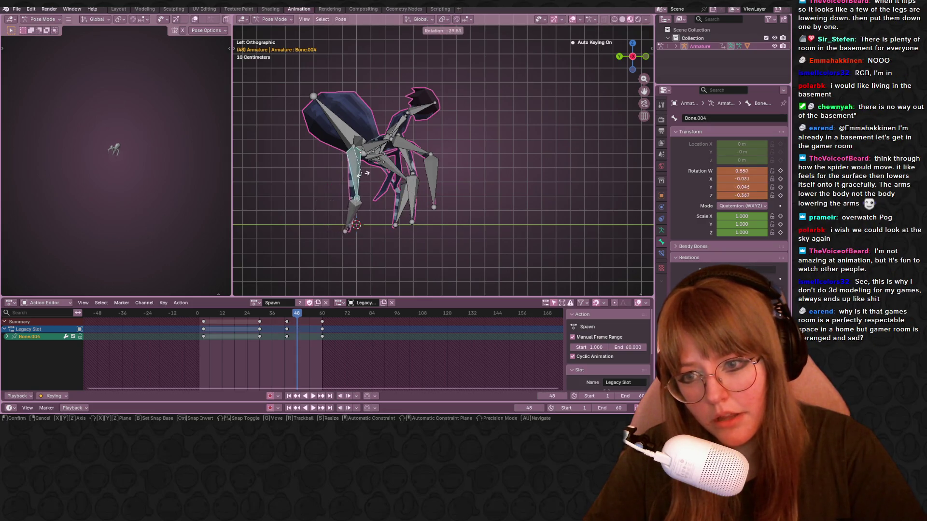
pyautogui.click(360, 174)
pyautogui.click(357, 203)
pyautogui.press('r')
pyautogui.click(355, 211)
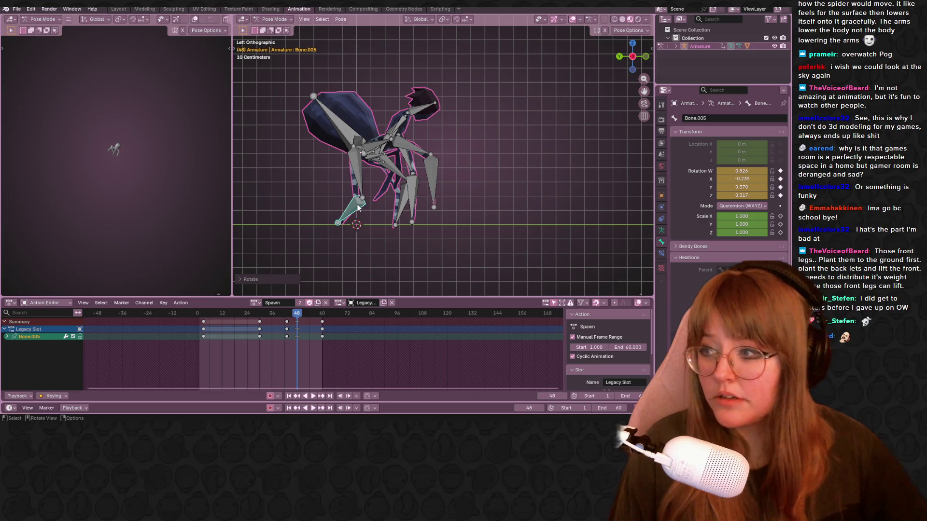
# Step: Delete the keyframes around frames 36–48, including those at frame 48
pyautogui.moveTo(299, 318); pyautogui.dragTo(262, 322)
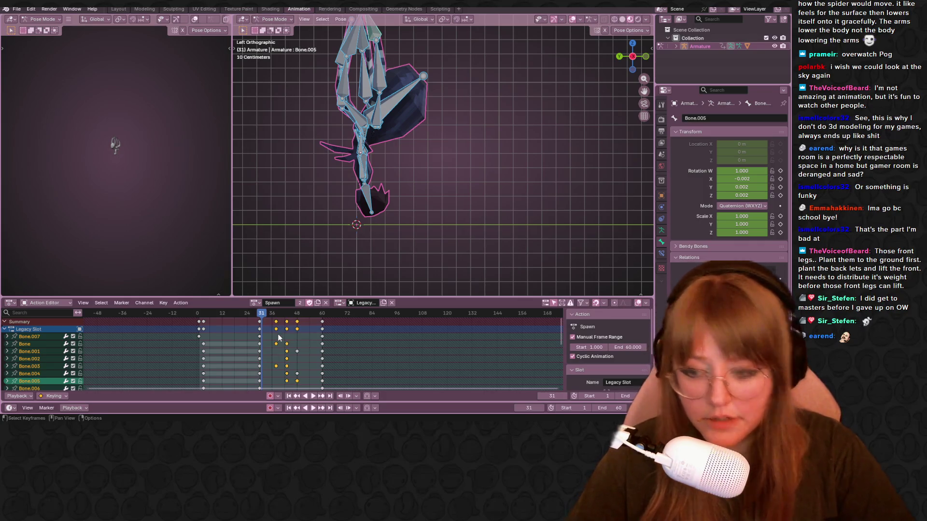
pyautogui.press('Delete')
pyautogui.click(296, 322)
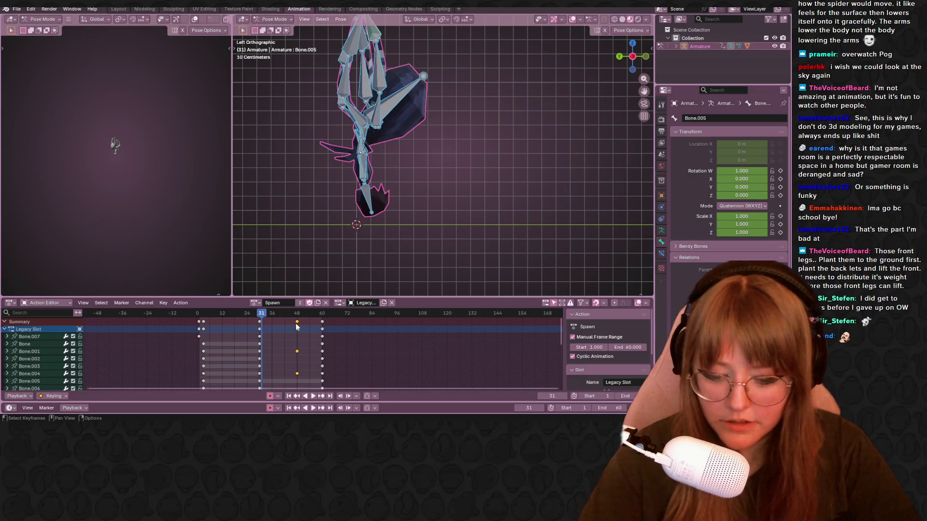
pyautogui.press('Delete')
pyautogui.moveTo(257, 310); pyautogui.dragTo(279, 323)
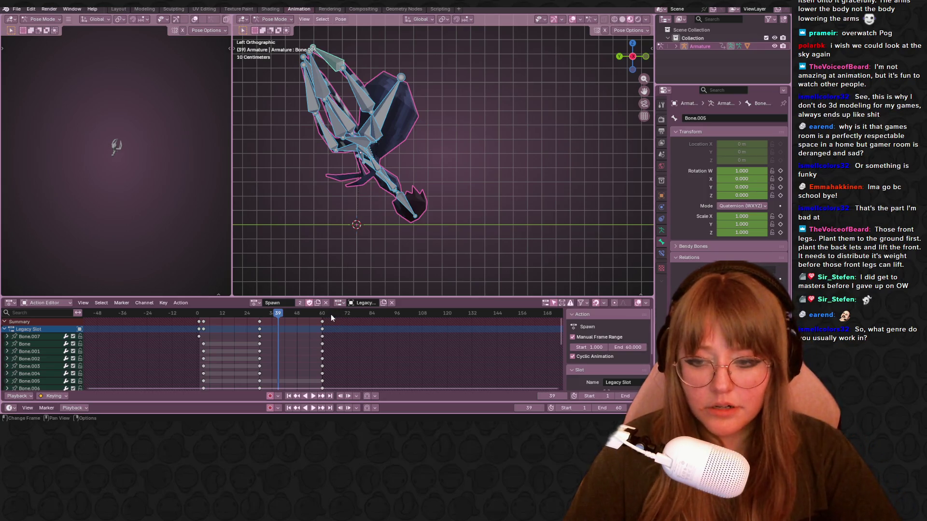
# Step: Select Bone.007, key its pose at frame 39 and copy the keys eight frames later
pyautogui.scroll(-1, 415, 190)
pyautogui.scroll(-1, 410, 189)
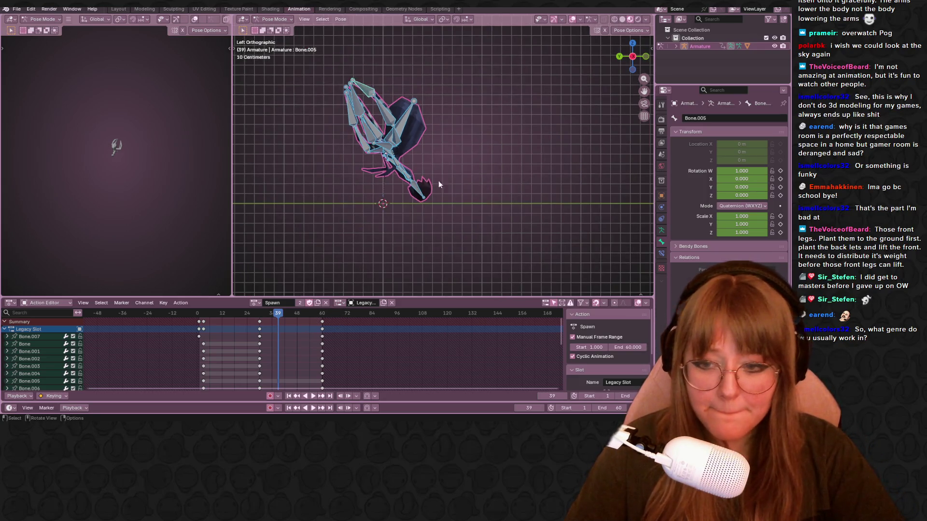
pyautogui.click(437, 177)
pyautogui.scroll(2, 443, 164)
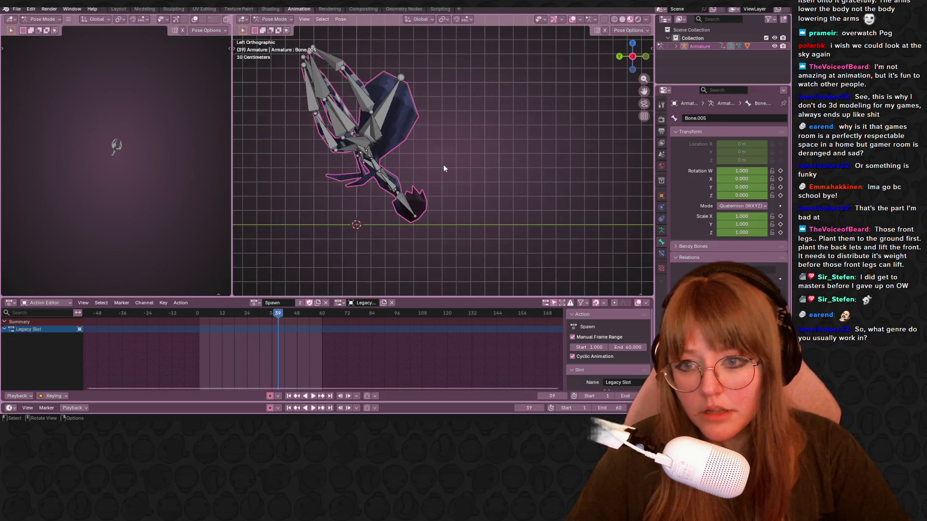
pyautogui.press('a')
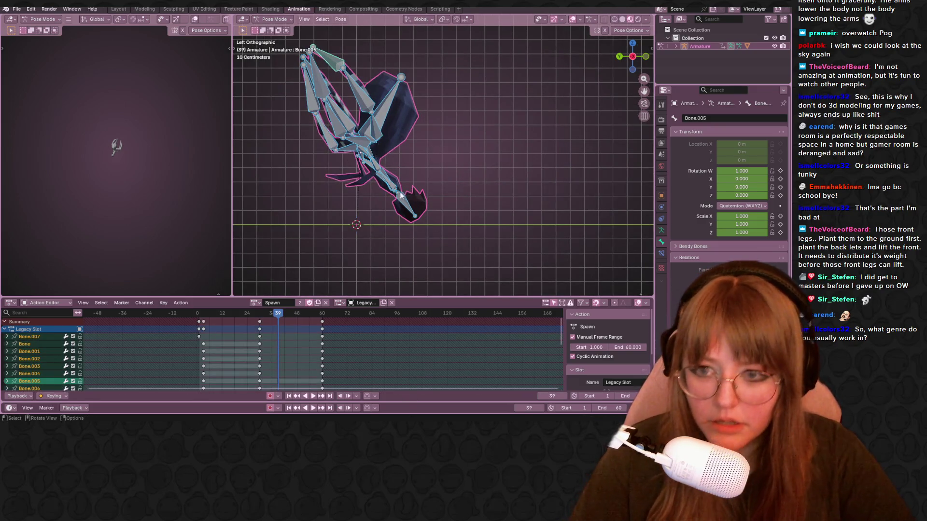
pyautogui.click(371, 160)
pyautogui.click(376, 176)
pyautogui.moveTo(377, 177)
pyautogui.mouseDown(button='middle')
pyautogui.moveTo(381, 162)
pyautogui.moveTo(367, 164)
pyautogui.moveTo(494, 82)
pyautogui.moveTo(486, 134)
pyautogui.mouseUp(button='middle')
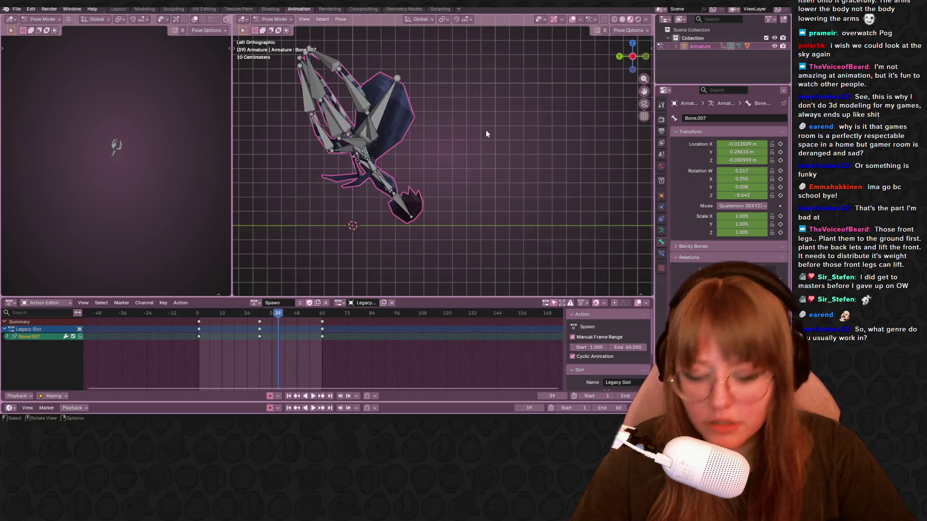
pyautogui.press('i')
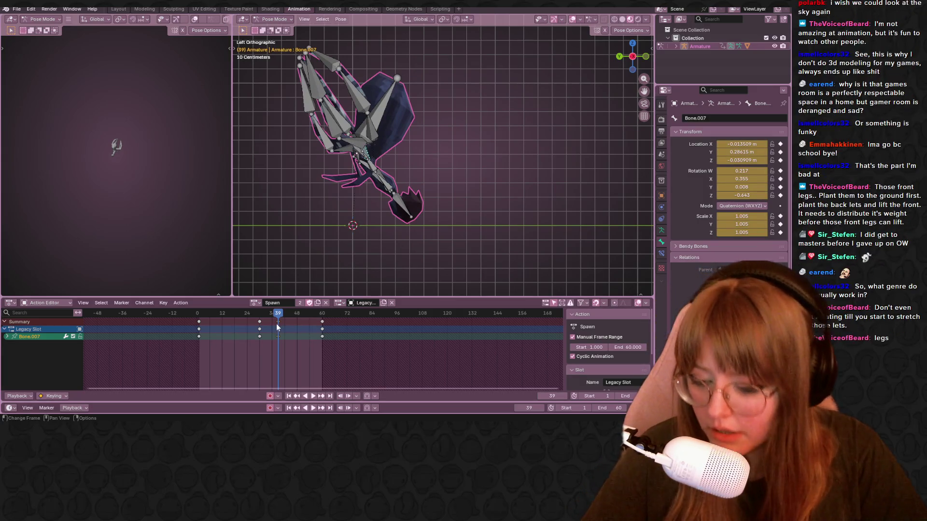
pyautogui.press('g')
pyautogui.click(290, 326)
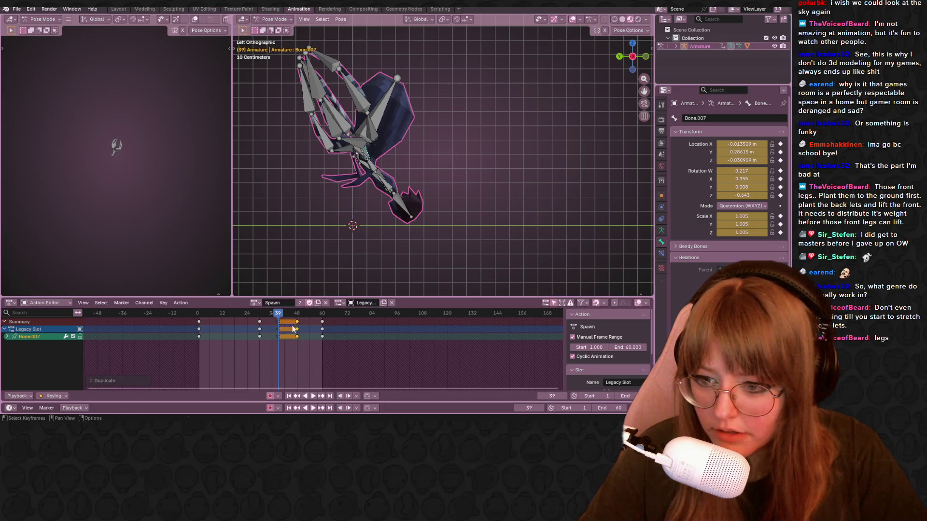
# Step: Preview the animation, then select Bone.011 on the spider's body
pyautogui.press('space')
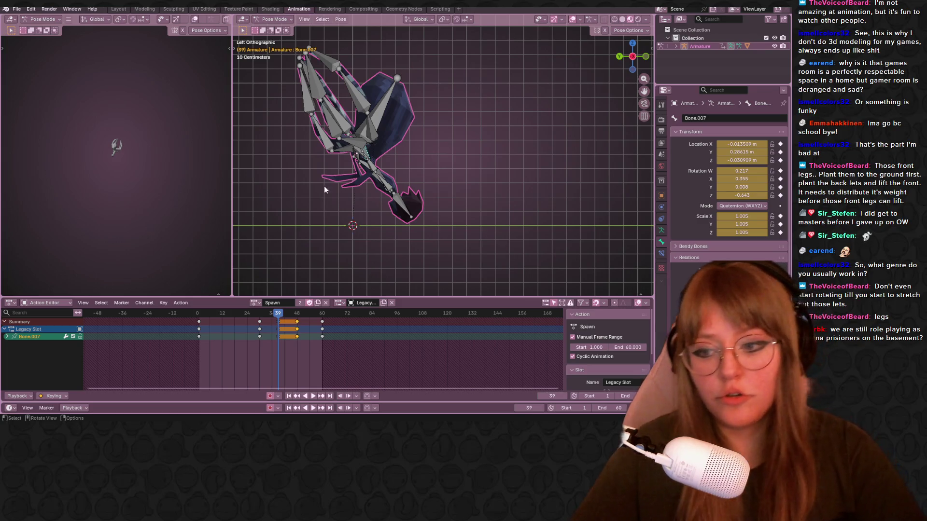
pyautogui.click(351, 145)
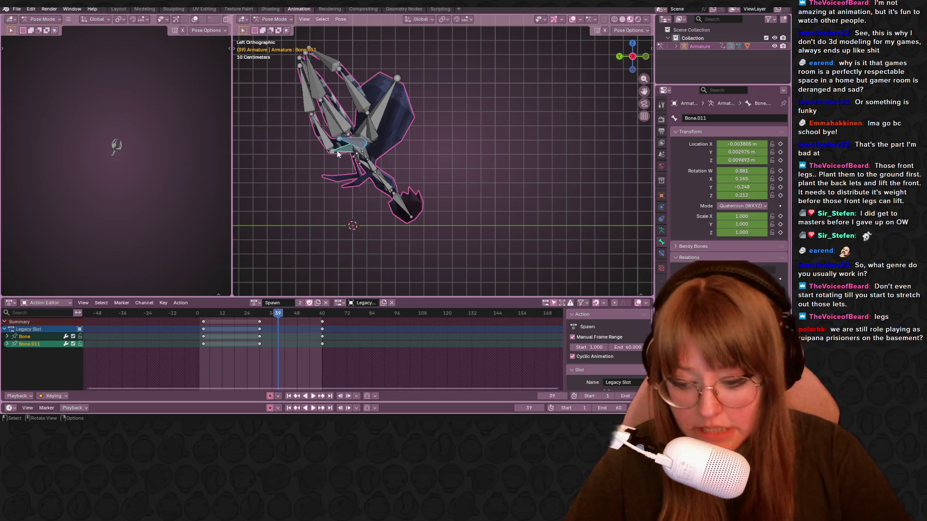
# Step: From the left side view, rotate Bone.011 to turn the body and rotate Bone.013
pyautogui.moveTo(395, 131); pyautogui.dragTo(402, 202, button='middle')
pyautogui.press('t')
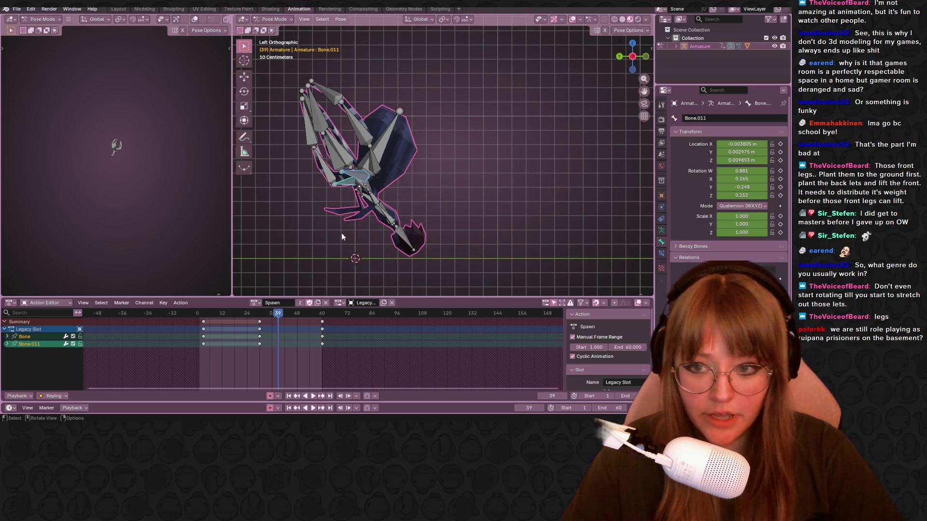
pyautogui.press('KP_3')
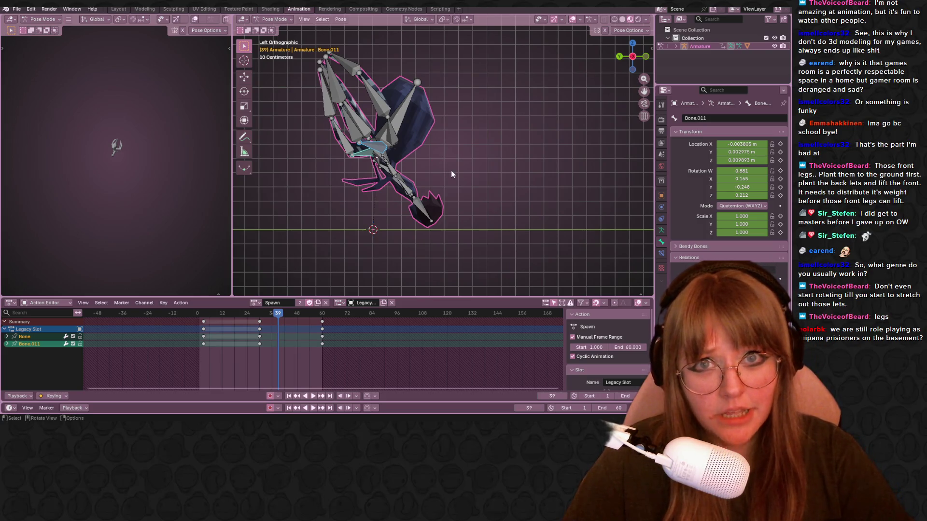
pyautogui.moveTo(512, 134)
pyautogui.keyDown('shift'); pyautogui.mouseDown(button='middle')
pyautogui.moveTo(506, 140)
pyautogui.moveTo(524, 132)
pyautogui.moveTo(505, 125)
pyautogui.mouseUp(button='middle'); pyautogui.keyUp('shift')
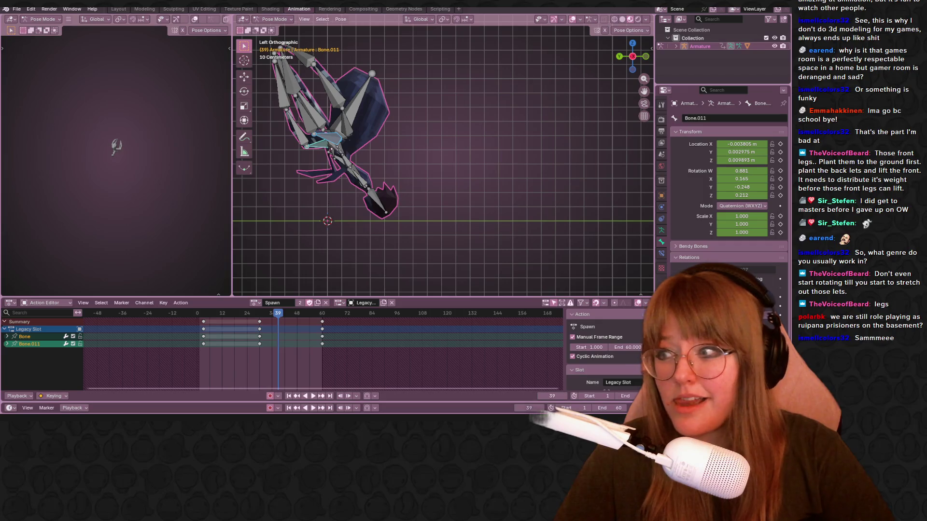
pyautogui.keyDown('shift'); pyautogui.moveTo(337, 98); pyautogui.dragTo(372, 102, button='middle'); pyautogui.keyUp('shift')
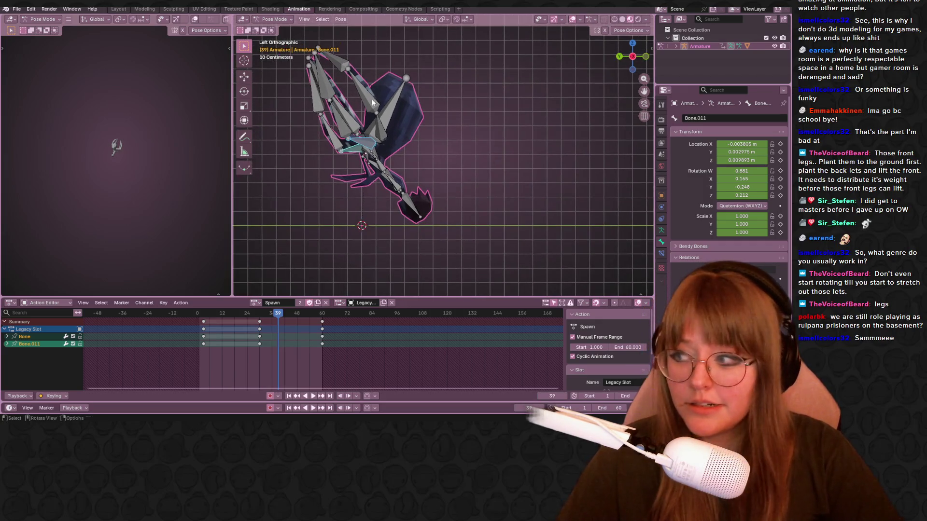
pyautogui.keyDown('shift'); pyautogui.moveTo(365, 203); pyautogui.dragTo(338, 210, button='middle'); pyautogui.keyUp('shift')
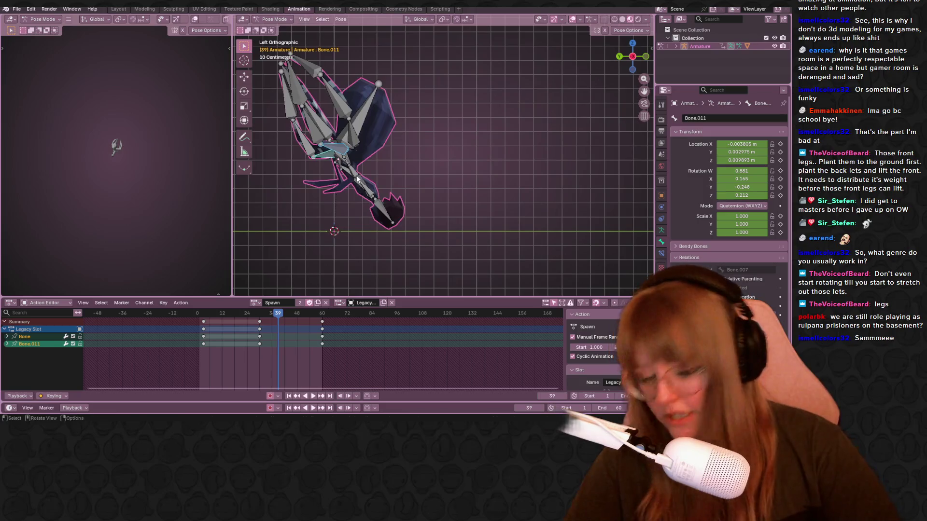
pyautogui.press('r')
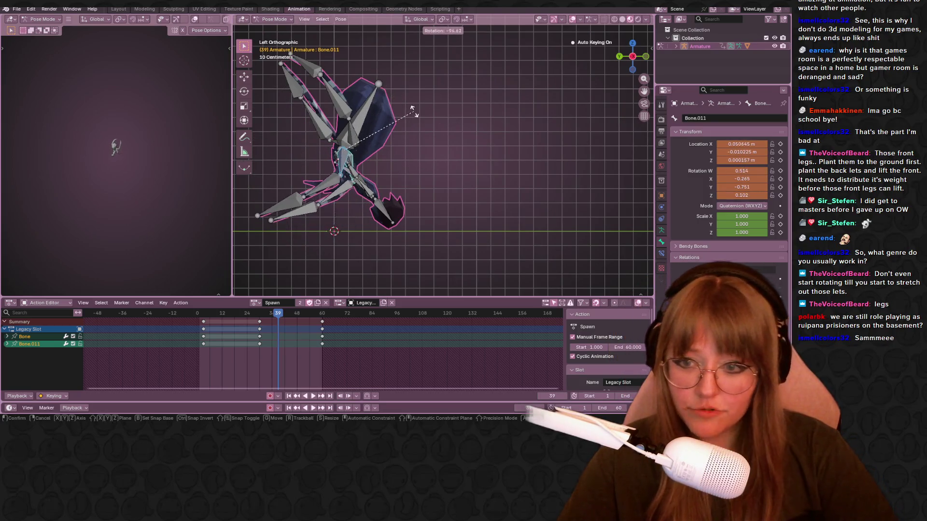
pyautogui.click(338, 188)
pyautogui.click(332, 195)
pyautogui.click(343, 194)
pyautogui.press('r')
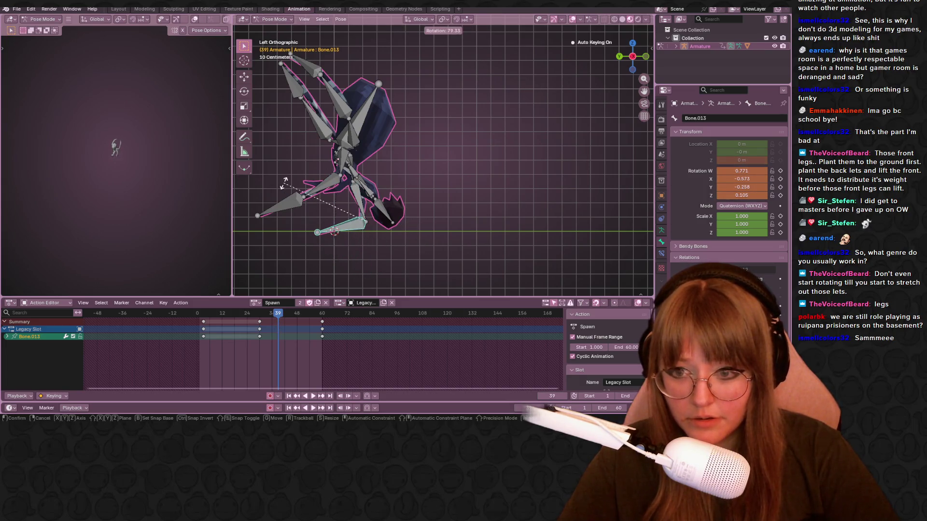
pyautogui.click(312, 195)
# Step: Swing Bone.001's front leg down, key the pose and shift the keys to frame 40
pyautogui.click(324, 187)
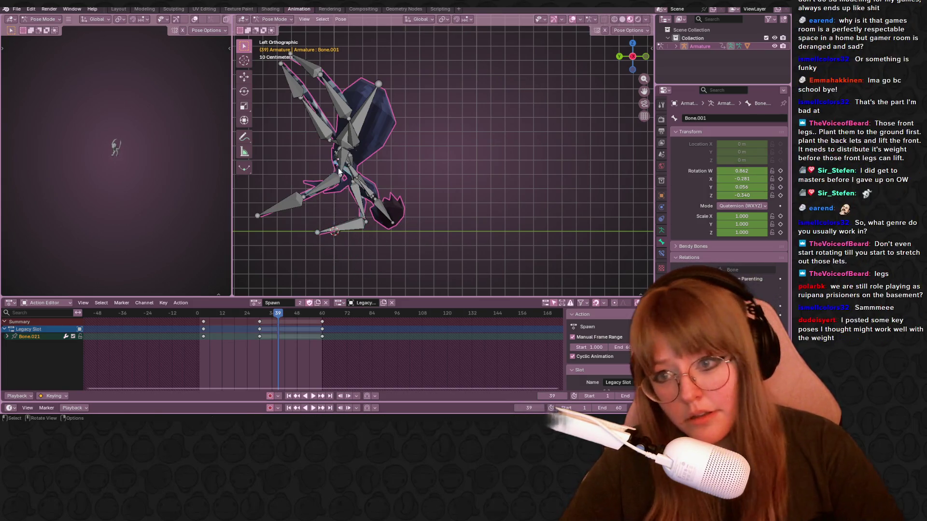
pyautogui.press('r')
pyautogui.click(331, 200)
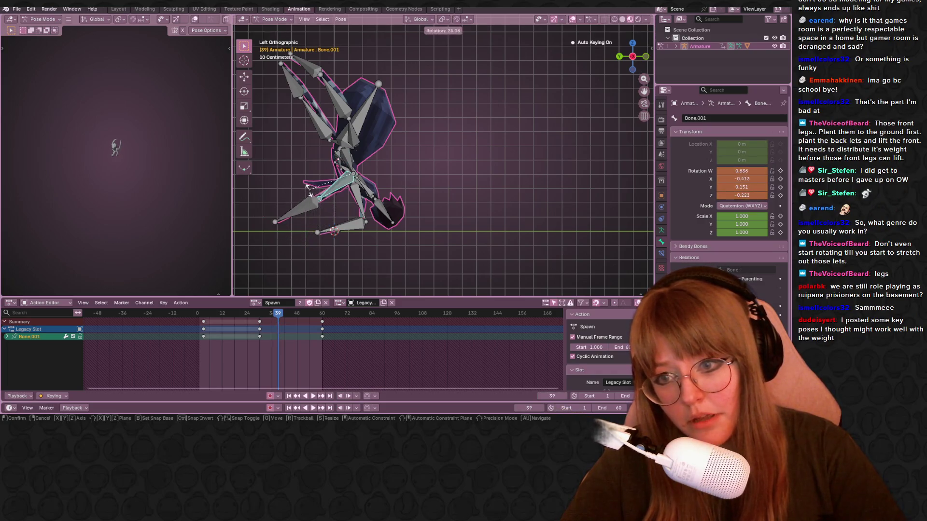
pyautogui.press('i')
pyautogui.moveTo(278, 320)
pyautogui.mouseDown()
pyautogui.moveTo(264, 320)
pyautogui.moveTo(296, 313)
pyautogui.mouseUp()
pyautogui.click(278, 322)
pyautogui.press('g')
pyautogui.click(281, 321)
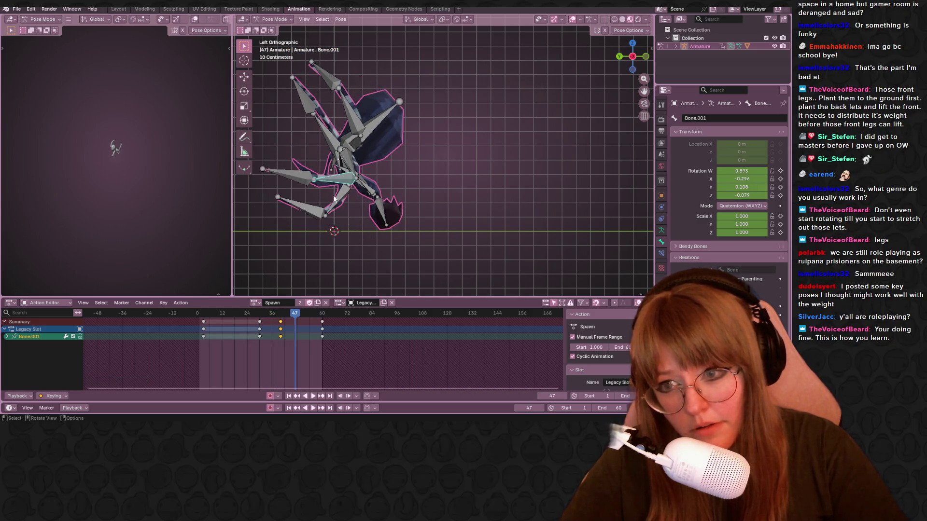
# Step: Select the root Bone and rotate it to tilt the spider's body at frame 47
pyautogui.click(345, 164)
pyautogui.click(346, 169)
pyautogui.click(346, 169)
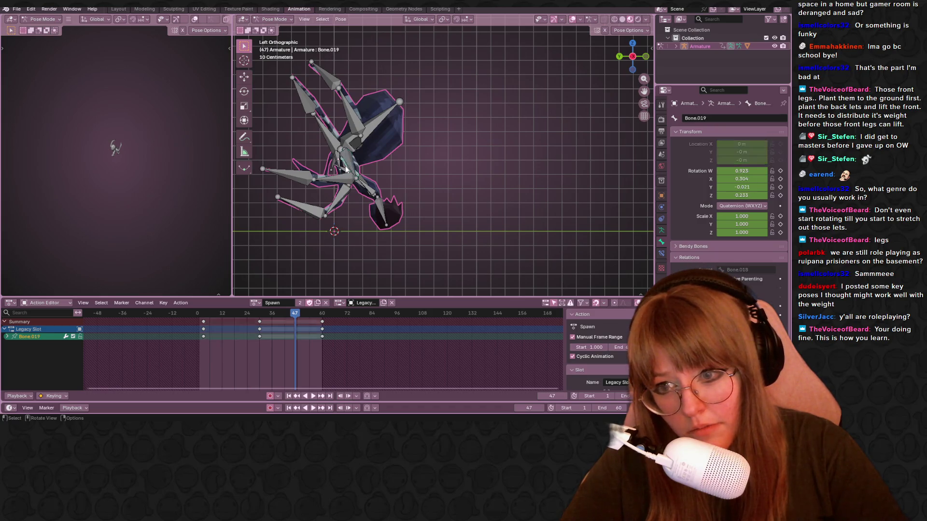
pyautogui.click(346, 169)
pyautogui.moveTo(346, 180)
pyautogui.mouseDown(button='middle')
pyautogui.moveTo(421, 193)
pyautogui.moveTo(381, 176)
pyautogui.moveTo(418, 182)
pyautogui.mouseUp(button='middle')
pyautogui.press('ctrl+KP_3')
pyautogui.press('r')
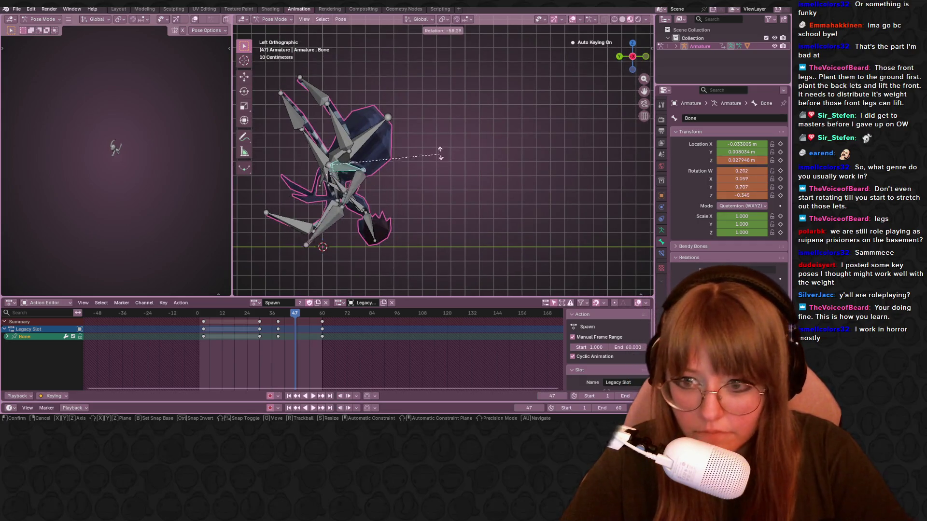
pyautogui.click(437, 140)
# Step: Rotate Bone.001, Bone.008 and Bone.009 so the legs reach the ground line
pyautogui.click(377, 190)
pyautogui.press('r')
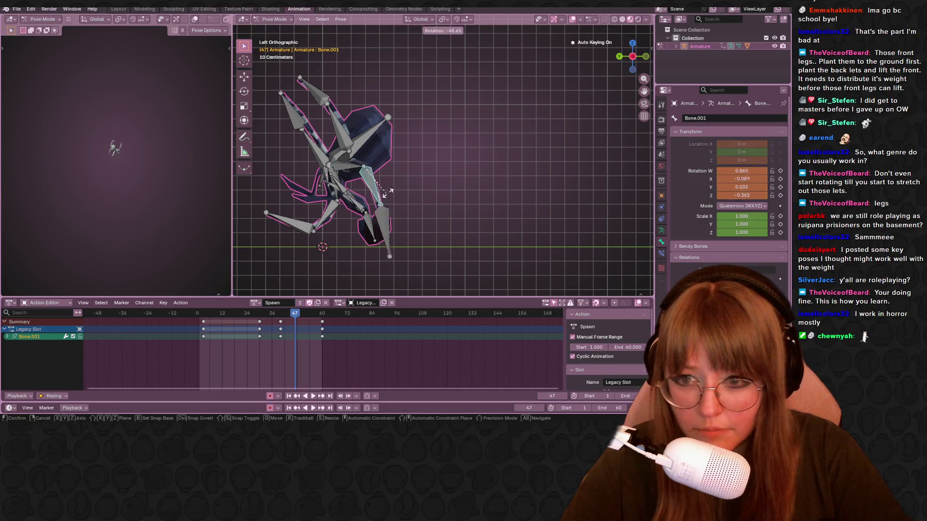
pyautogui.click(392, 201)
pyautogui.click(357, 206)
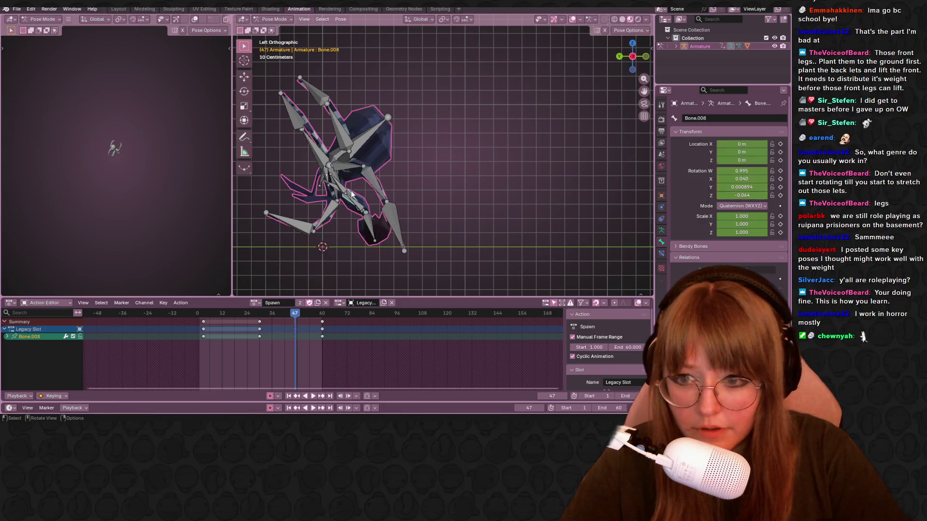
pyautogui.press('r')
pyautogui.click(380, 206)
pyautogui.click(381, 200)
pyautogui.press('r')
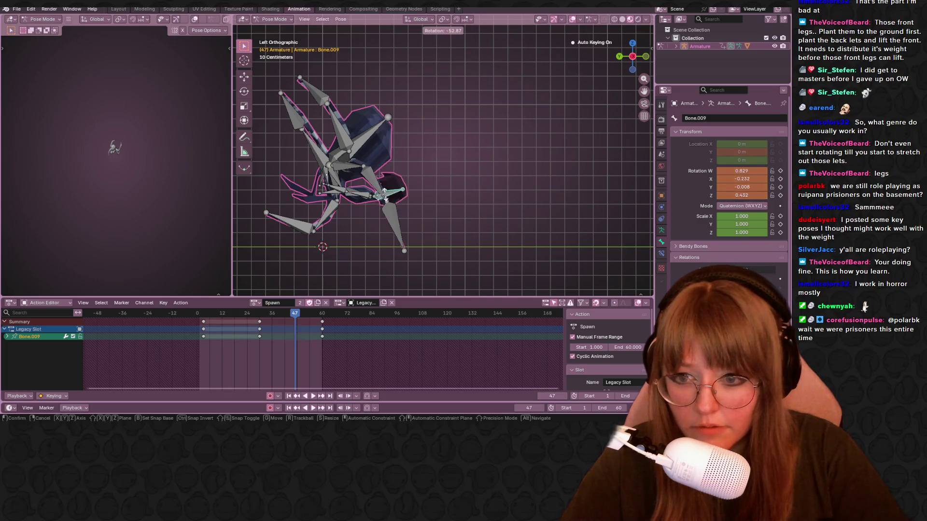
pyautogui.click(386, 197)
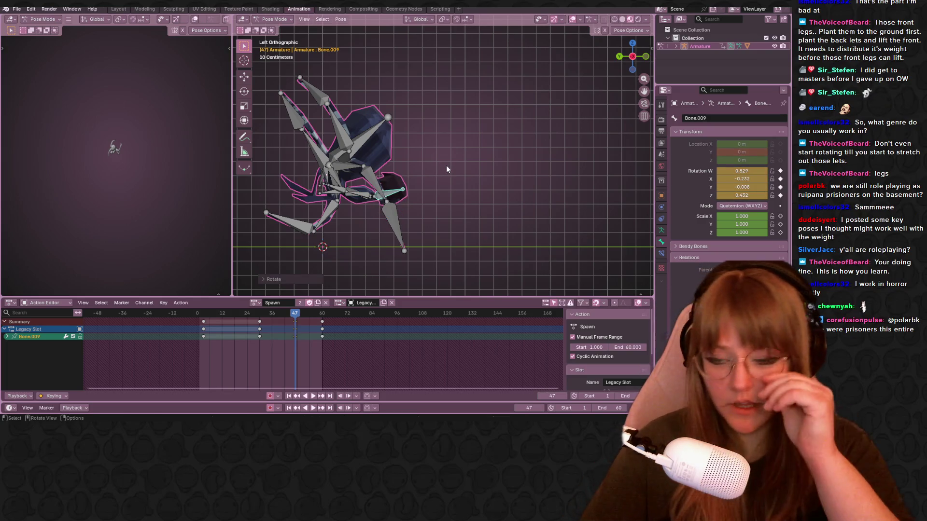
# Step: Rotate Bone.011 to turn the body, key the frame-47 pose, and play it back
pyautogui.scroll(1, 446, 165)
pyautogui.click(310, 193)
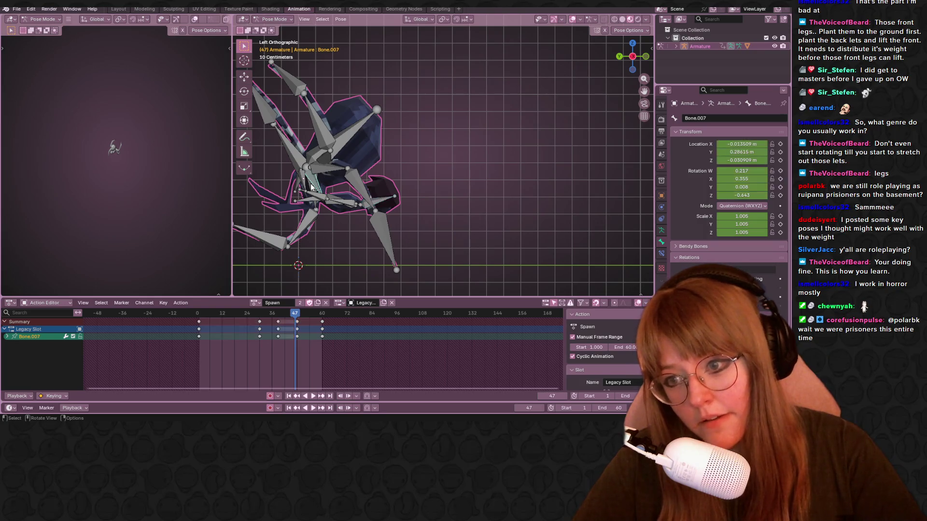
pyautogui.click(310, 189)
pyautogui.click(311, 189)
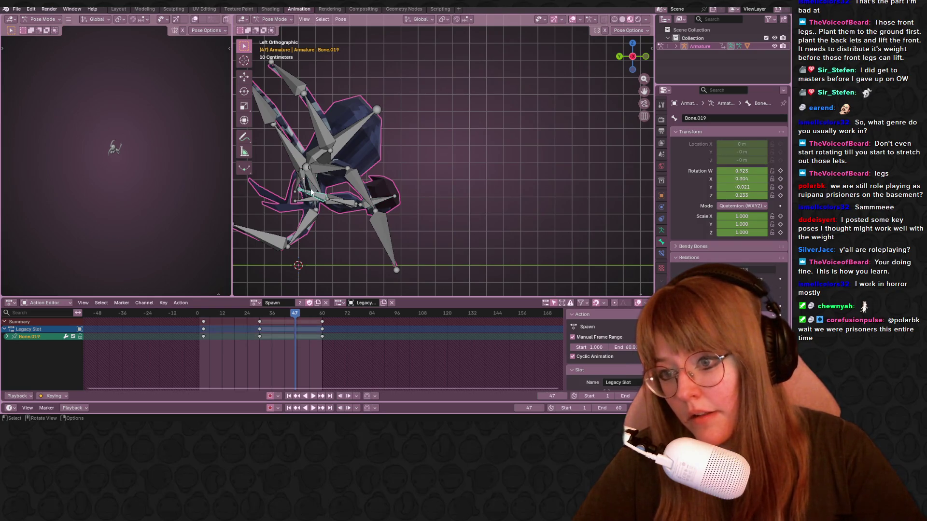
pyautogui.click(311, 189)
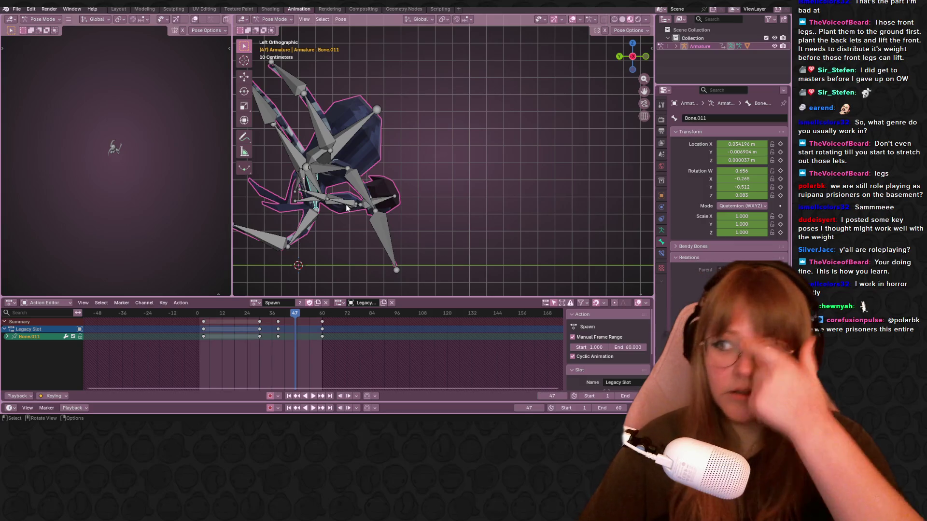
pyautogui.moveTo(346, 207); pyautogui.dragTo(379, 195, button='middle')
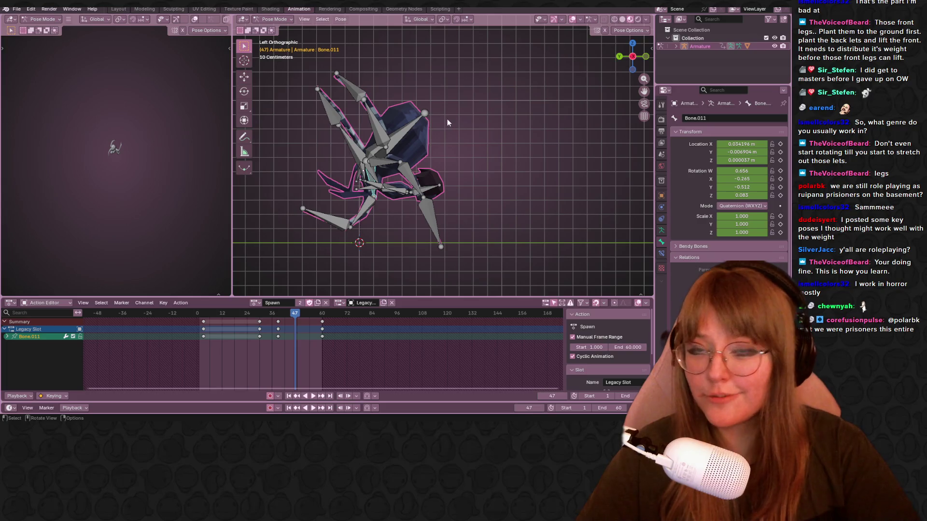
pyautogui.press('r')
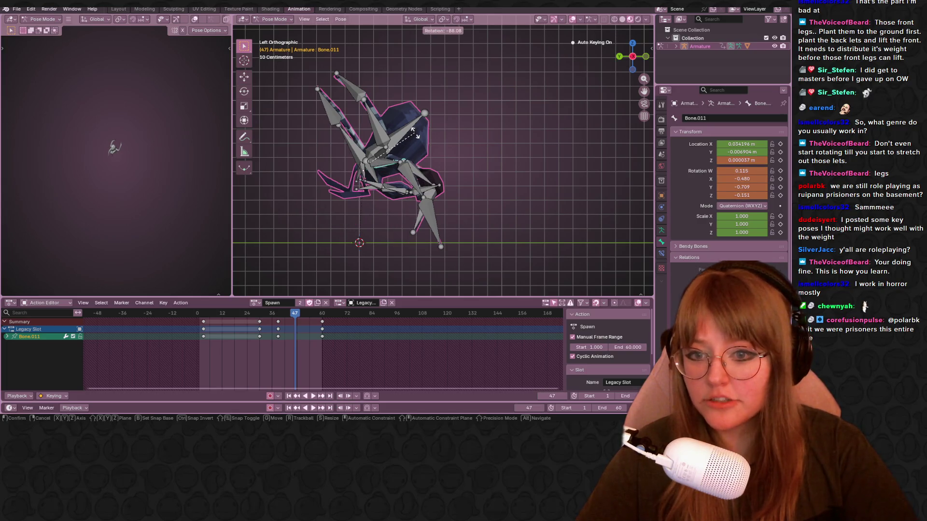
pyautogui.click(365, 185)
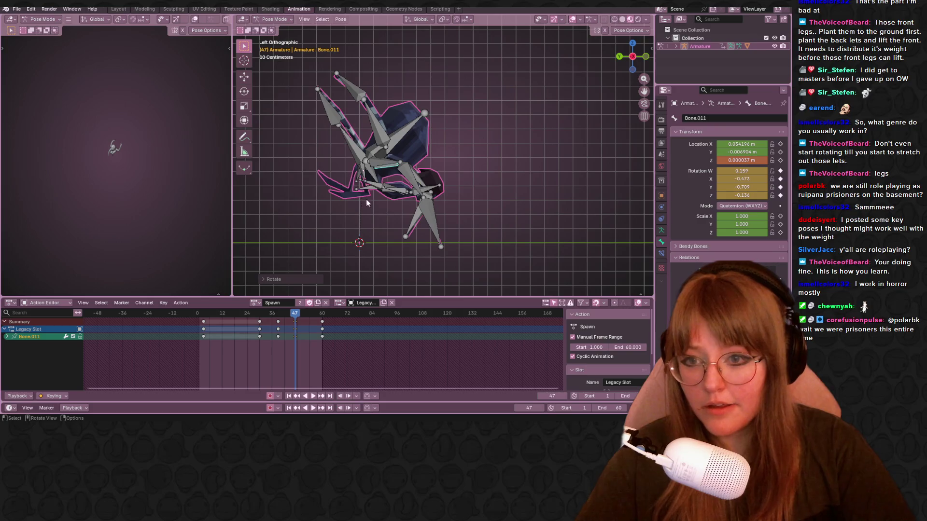
pyautogui.press('i')
pyautogui.press('space')
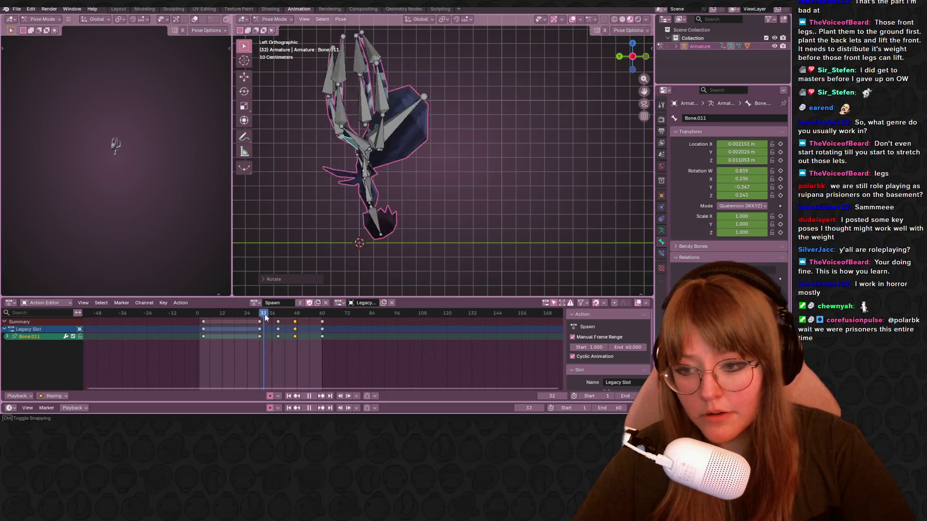
pyautogui.moveTo(265, 317); pyautogui.dragTo(322, 314)
pyautogui.press('space')
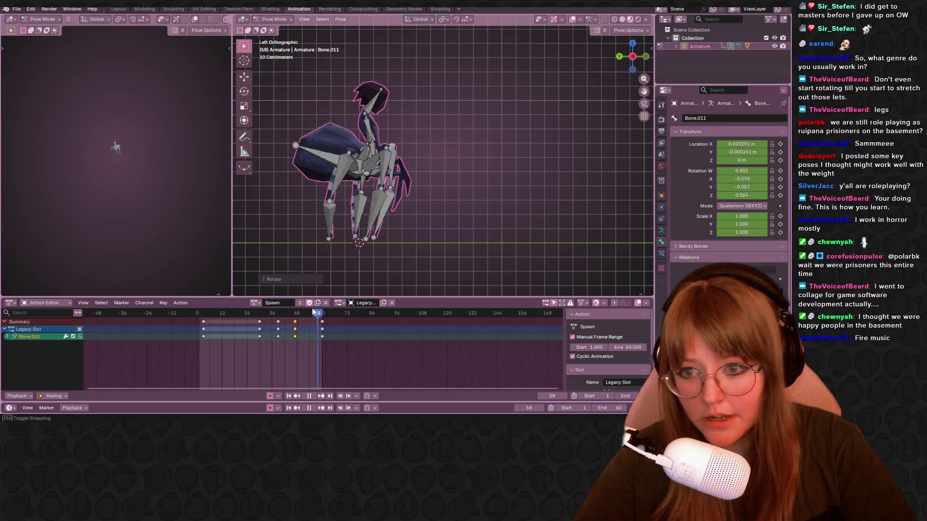
pyautogui.moveTo(396, 205)
pyautogui.keyDown('shift'); pyautogui.mouseDown(button='middle')
pyautogui.moveTo(400, 172)
pyautogui.moveTo(430, 169)
pyautogui.mouseUp(button='middle'); pyautogui.keyUp('shift')
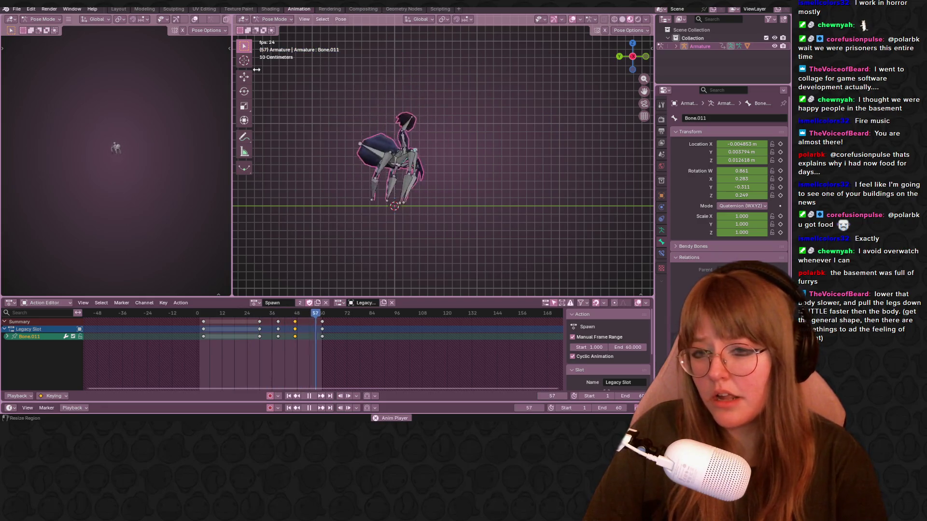
# Step: Set both the scene end frame and the Spawn action end frame to 80
pyautogui.click(631, 396)
pyautogui.write('80')
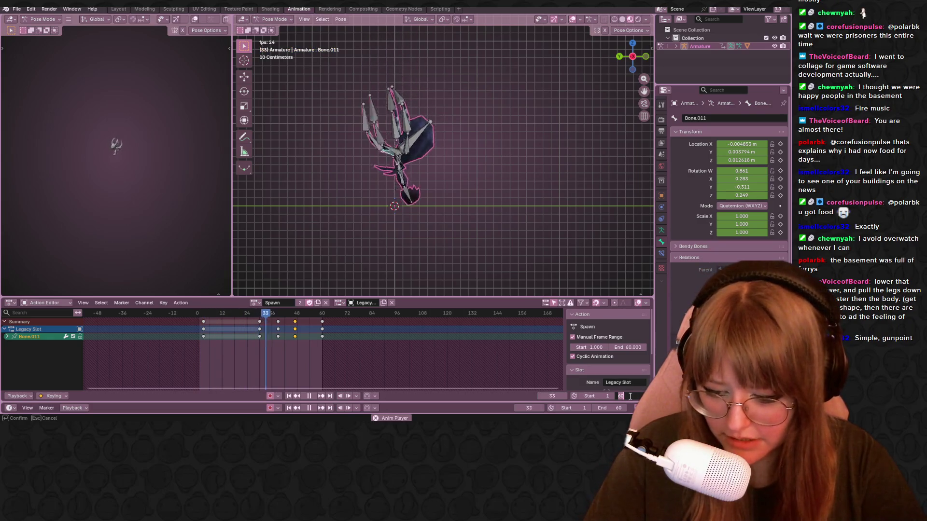
pyautogui.press('Return')
pyautogui.doubleClick(626, 347)
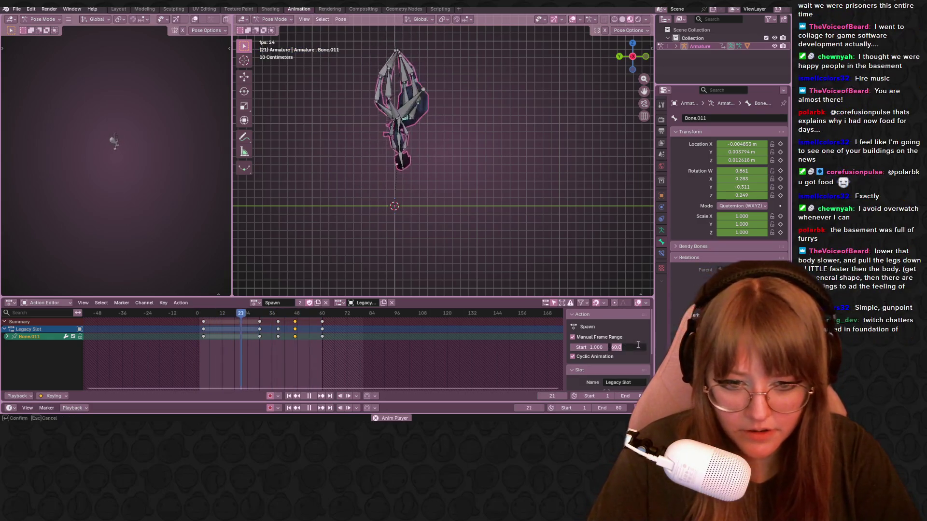
pyautogui.write('80')
pyautogui.press('Return')
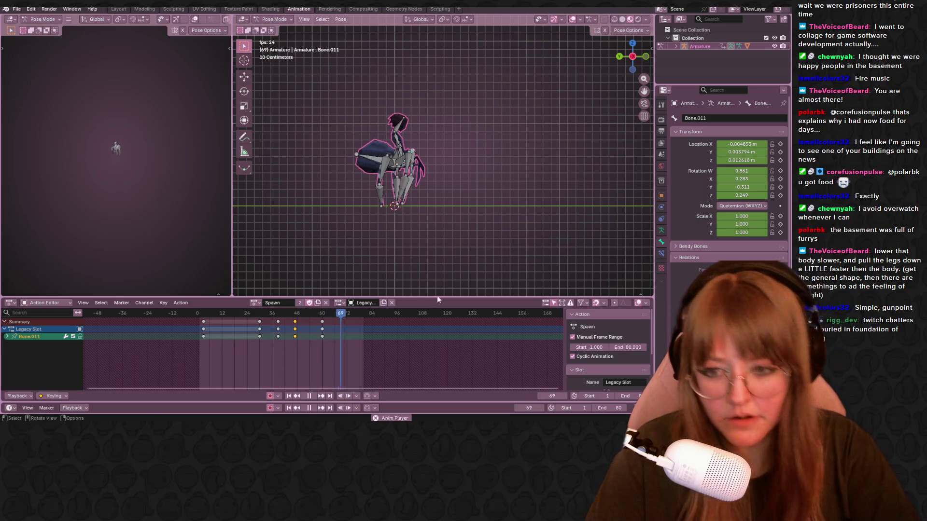
# Step: Move the frame-60 keyframe column out to frame 80 and play back the new timing
pyautogui.click(309, 396)
pyautogui.moveTo(322, 321); pyautogui.dragTo(367, 321)
pyautogui.press('space')
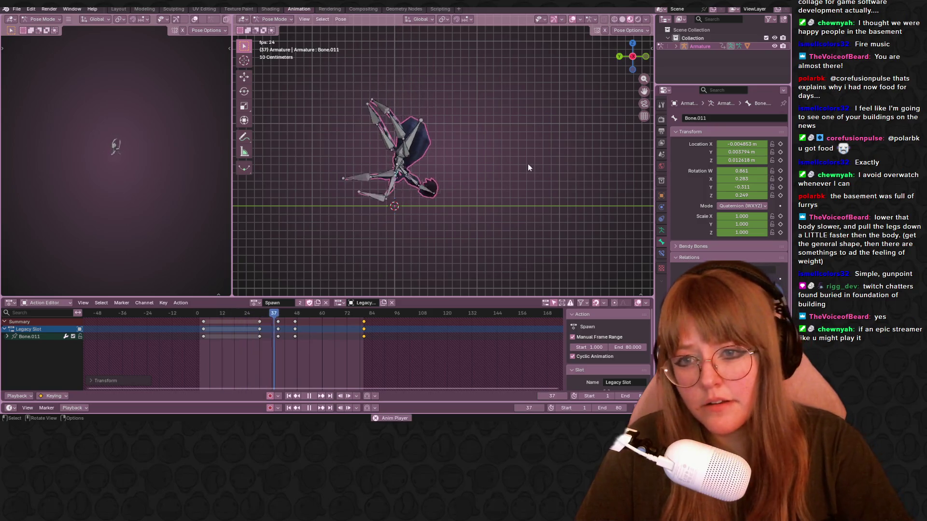
pyautogui.press('space')
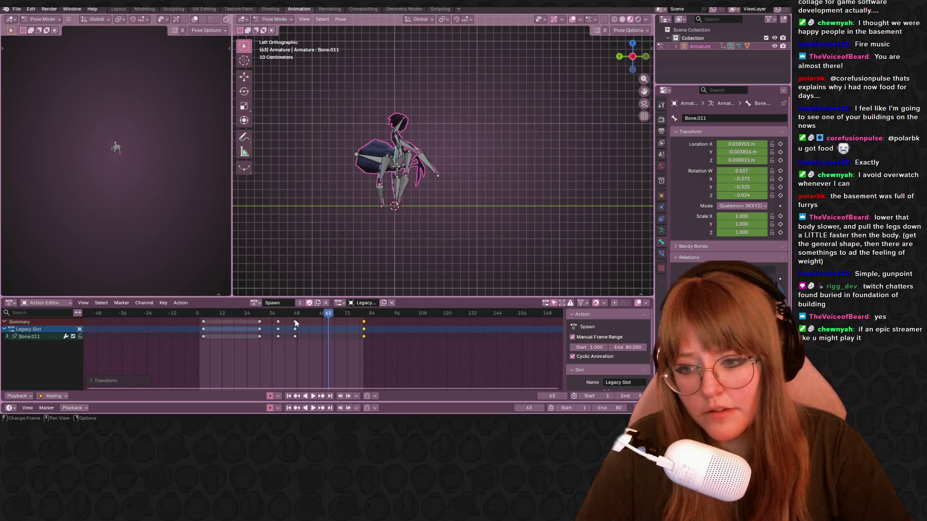
pyautogui.press('a')
pyautogui.moveTo(325, 330); pyautogui.dragTo(365, 329)
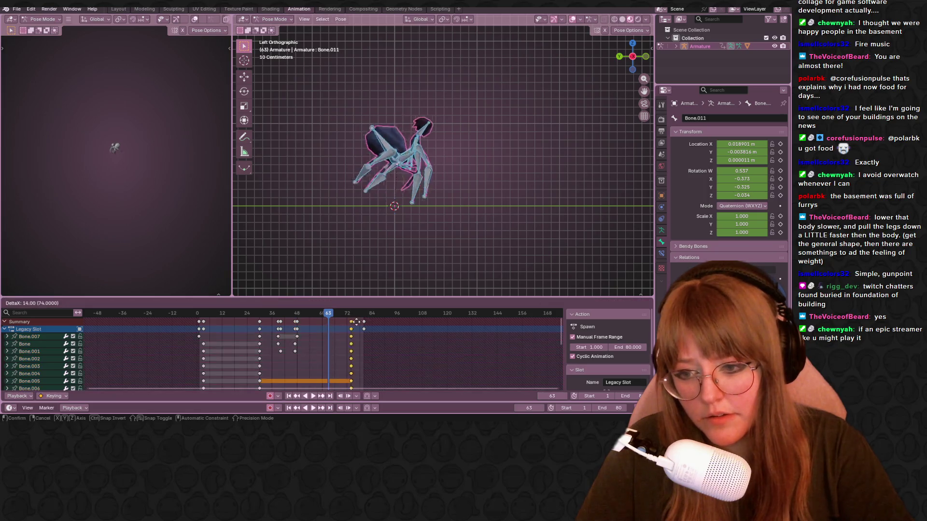
pyautogui.press('space')
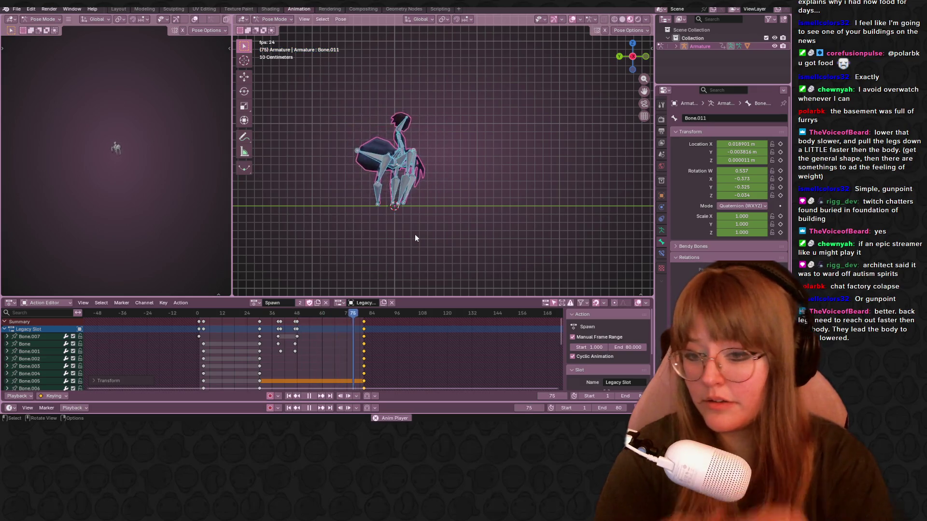
pyautogui.press('space')
# Step: At frame 59, rotate the selected leg bone while viewing the rig from above
pyautogui.click(320, 313)
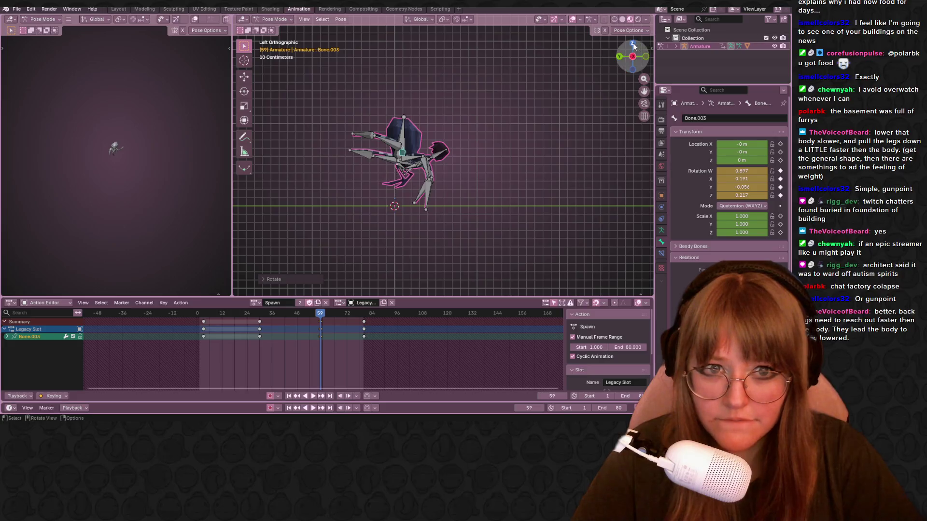
pyautogui.press('KP_7')
pyautogui.press('r')
pyautogui.click(354, 194)
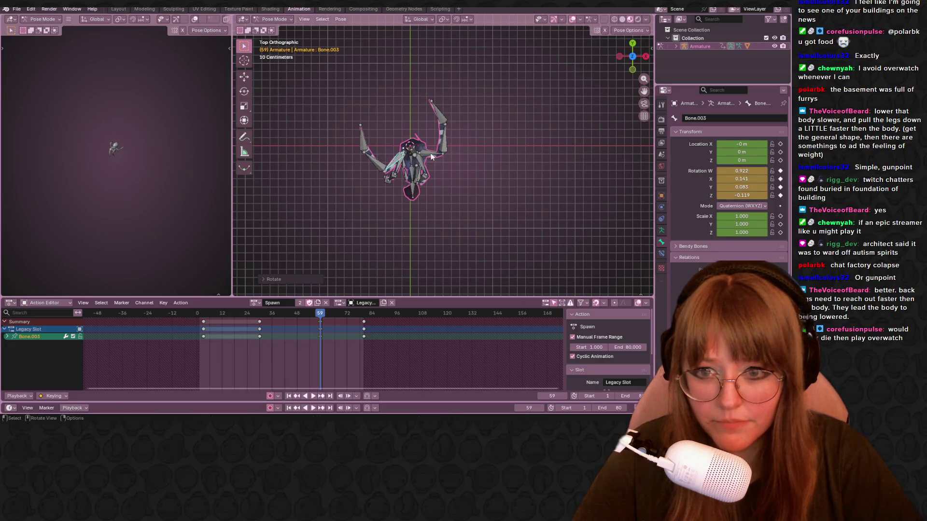
# Step: Rotate two leg bones outward at frame 59, checking from the top and side views
pyautogui.click(437, 159)
pyautogui.press('r')
pyautogui.click(437, 170)
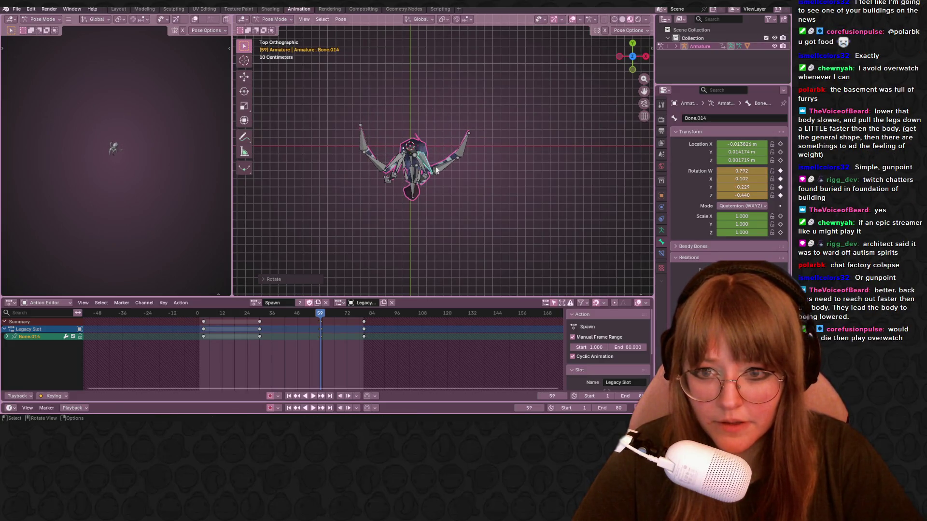
pyautogui.click(620, 56)
pyautogui.click(447, 139)
pyautogui.press('r')
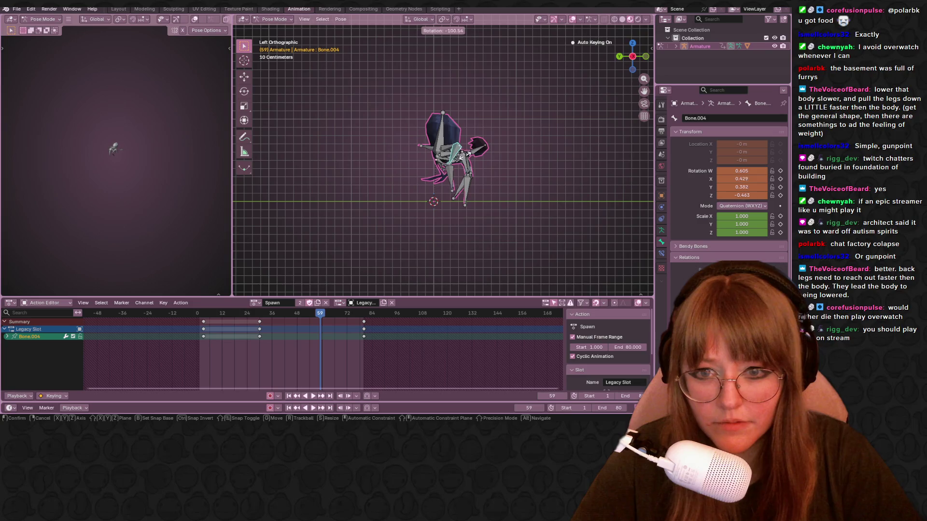
pyautogui.click(467, 154)
# Step: Rotate a leg in the top view and swing the right-side limb bone downward
pyautogui.click(632, 42)
pyautogui.press('r')
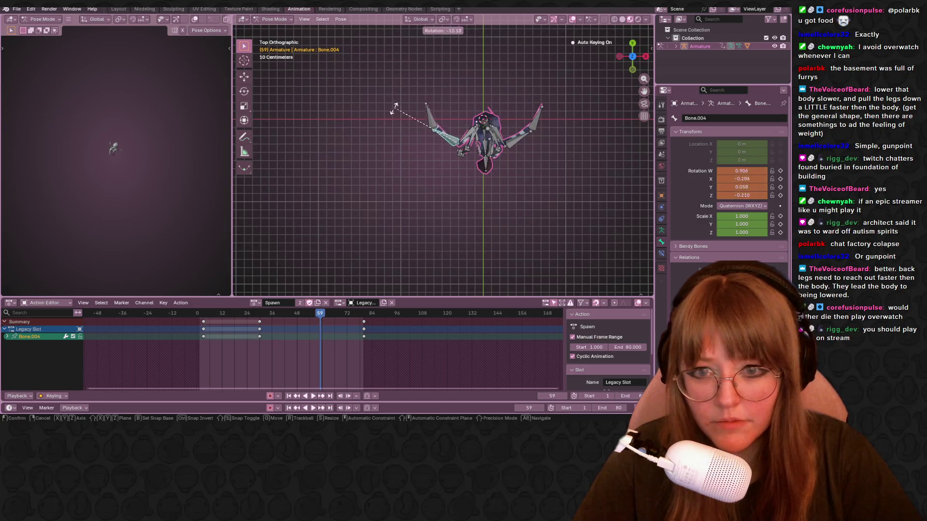
pyautogui.click(418, 148)
pyautogui.click(525, 140)
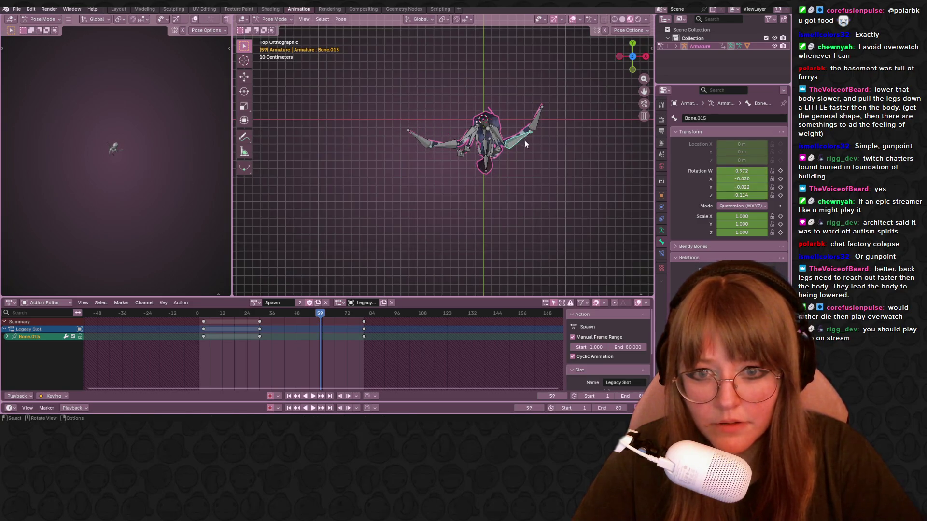
pyautogui.press('r')
pyautogui.click(603, 78)
# Step: From the side view, rotate the main body bone and another leg bone
pyautogui.click(620, 55)
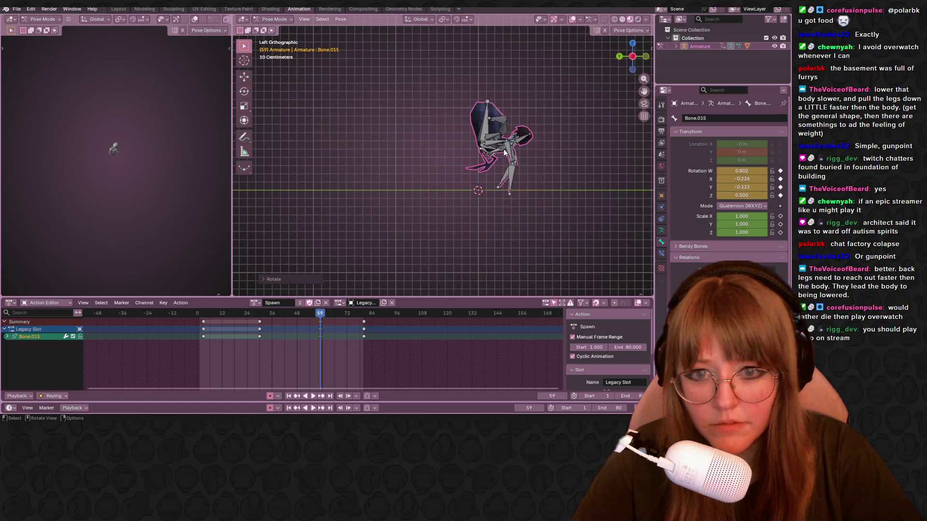
pyautogui.click(498, 143)
pyautogui.keyDown('shift'); pyautogui.moveTo(498, 144); pyautogui.dragTo(416, 166, button='middle'); pyautogui.keyUp('shift')
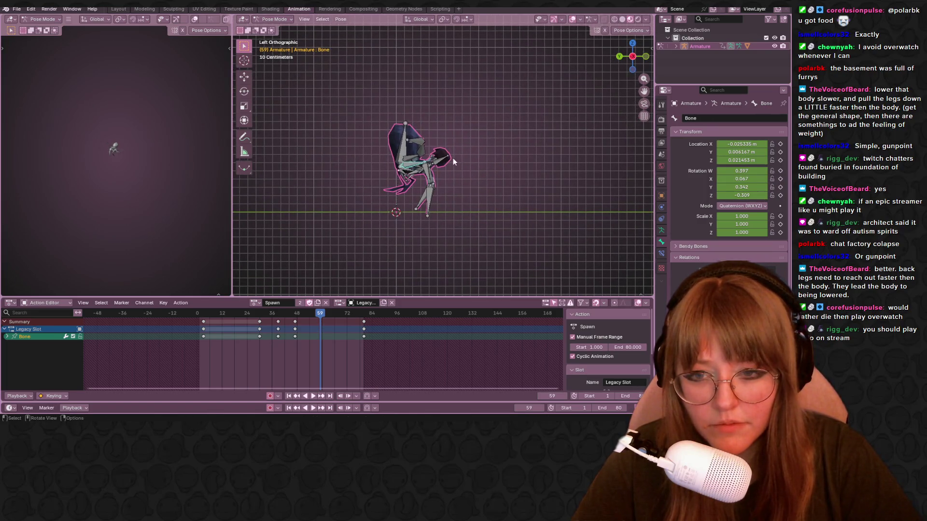
pyautogui.press('r')
pyautogui.click(434, 150)
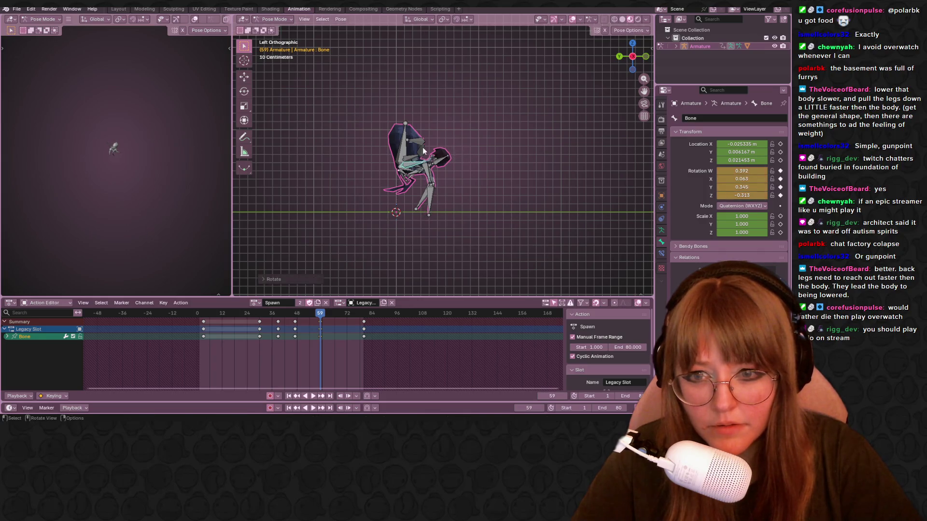
pyautogui.click(422, 147)
pyautogui.press('r')
pyautogui.click(449, 140)
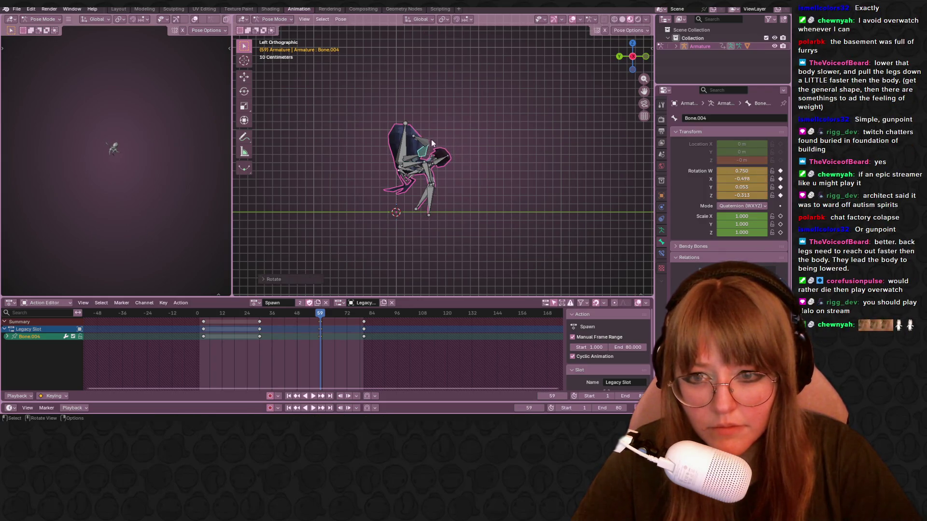
# Step: Rotate a leg downward and the right-side limb from above, then another leg from the side
pyautogui.click(634, 45)
pyautogui.press('r')
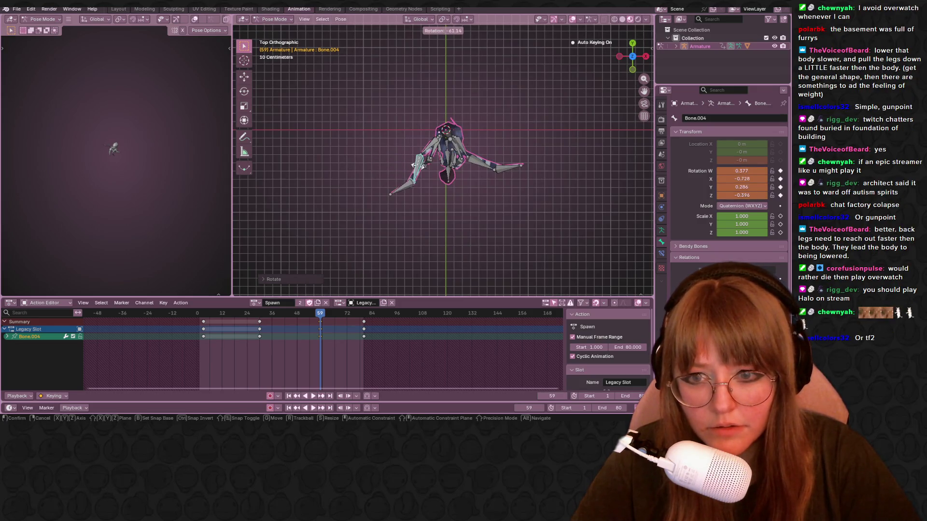
pyautogui.click(403, 185)
pyautogui.press('r')
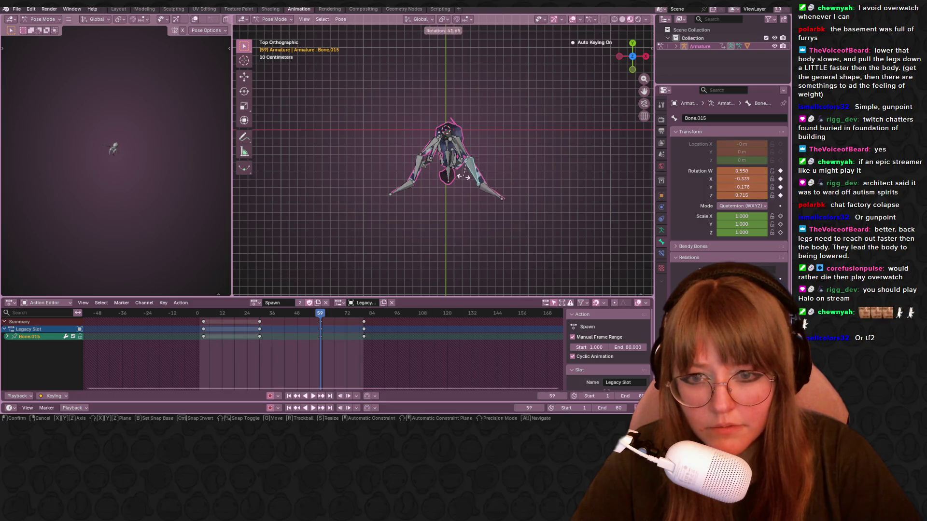
pyautogui.click(498, 154)
pyautogui.click(619, 57)
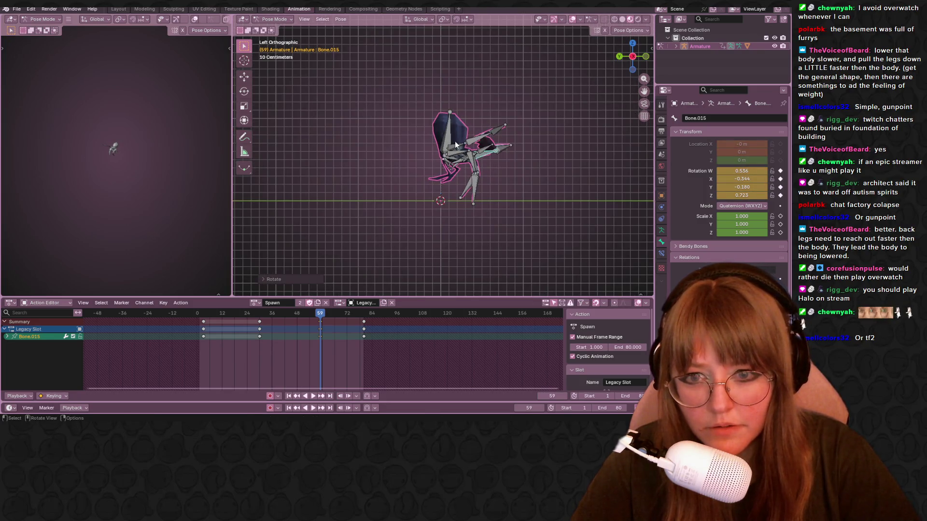
pyautogui.click(455, 145)
pyautogui.press('r')
pyautogui.click(461, 152)
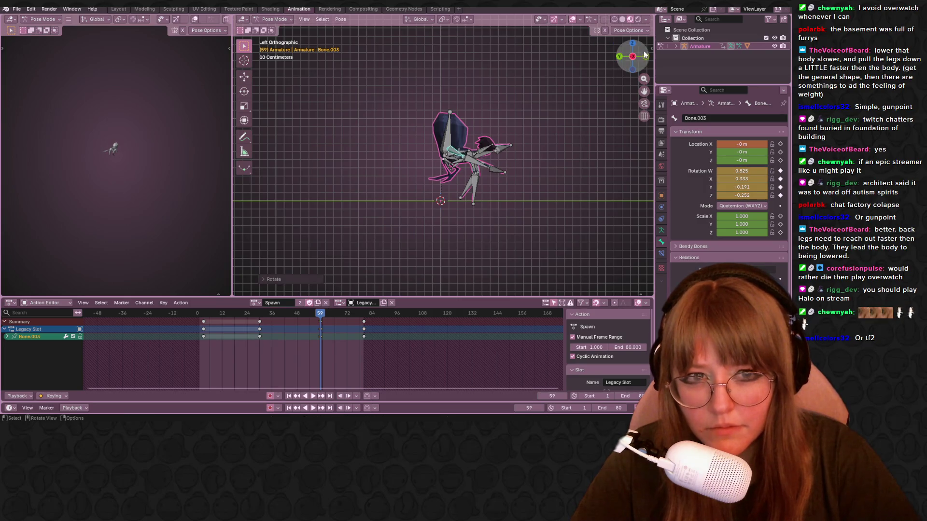
# Step: Rotate a left-side leg bone twice while viewing from the front
pyautogui.click(645, 56)
pyautogui.click(428, 175)
pyautogui.press('r')
pyautogui.click(425, 182)
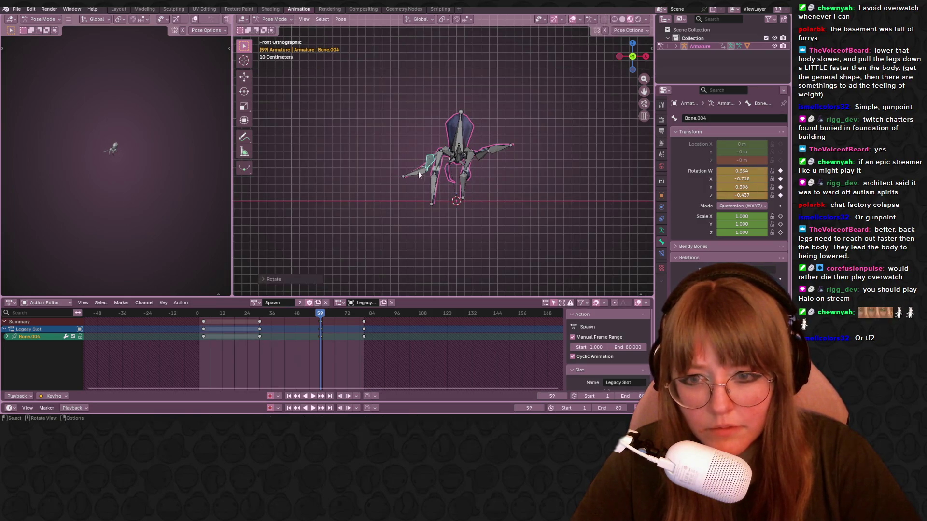
pyautogui.press('r')
pyautogui.click(436, 187)
# Step: Rotate the right leg bone three times so it plants beside the body
pyautogui.click(485, 159)
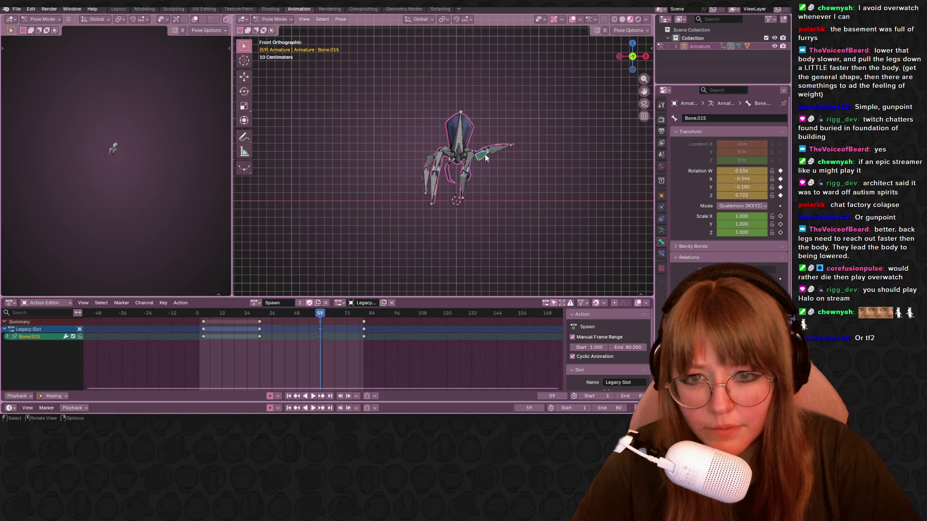
pyautogui.press('r')
pyautogui.click(476, 182)
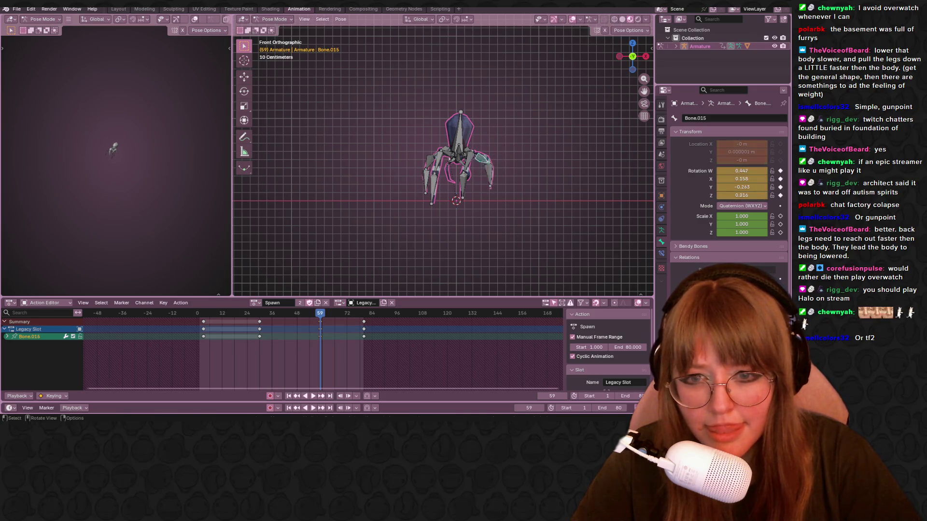
pyautogui.press('r')
pyautogui.click(487, 177)
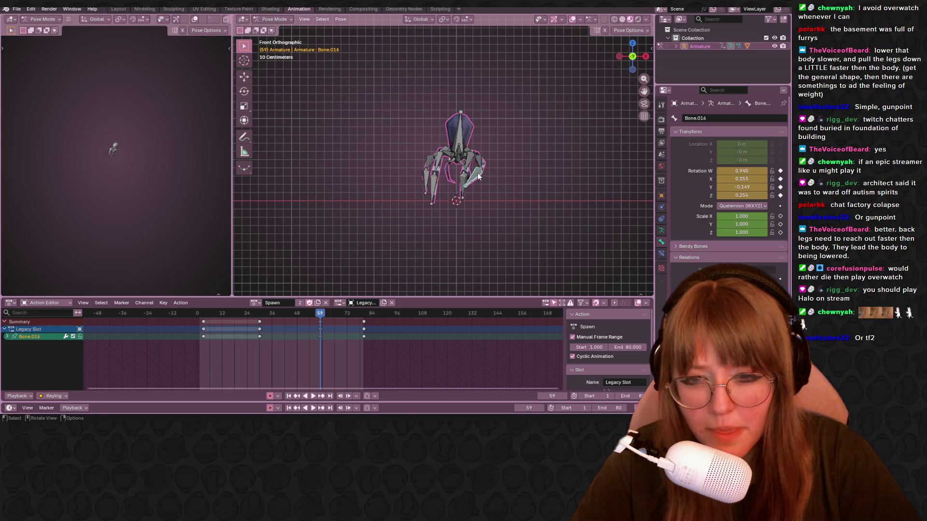
pyautogui.press('r')
pyautogui.click(482, 193)
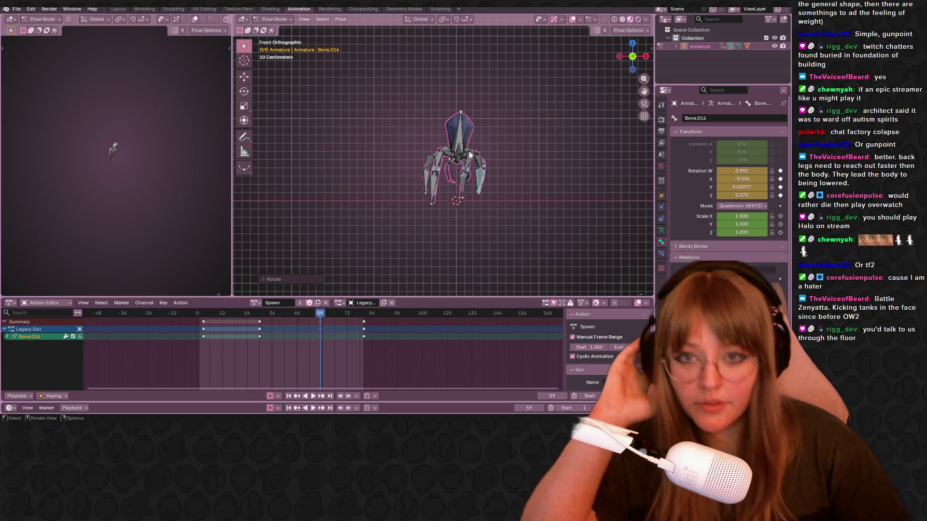
# Step: Orbit the view to see the spider rig from an angle
pyautogui.moveTo(337, 231); pyautogui.dragTo(420, 218, button='middle')
pyautogui.press('space')
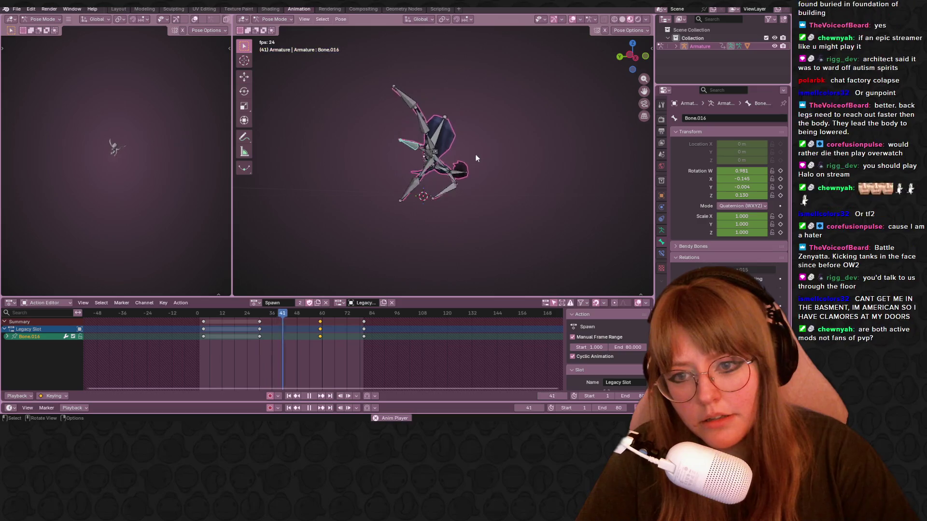
pyautogui.press('space')
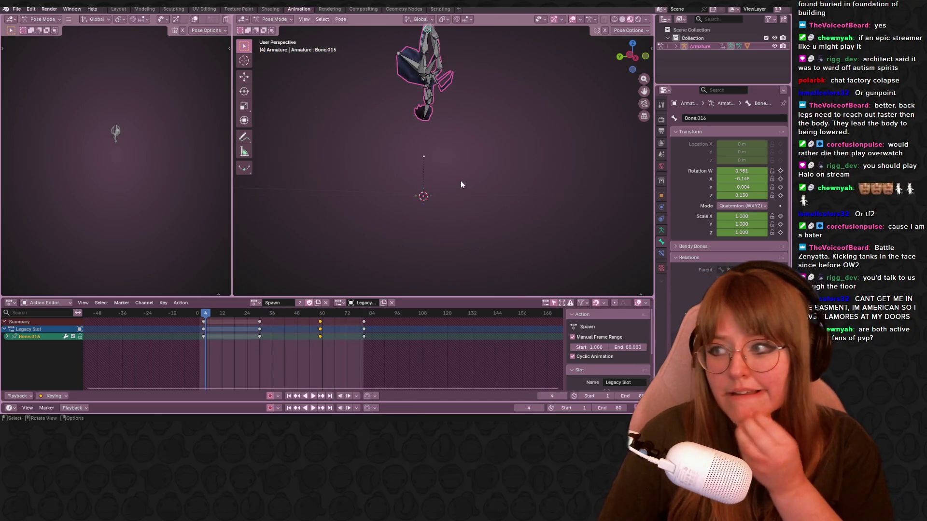
pyautogui.press('a')
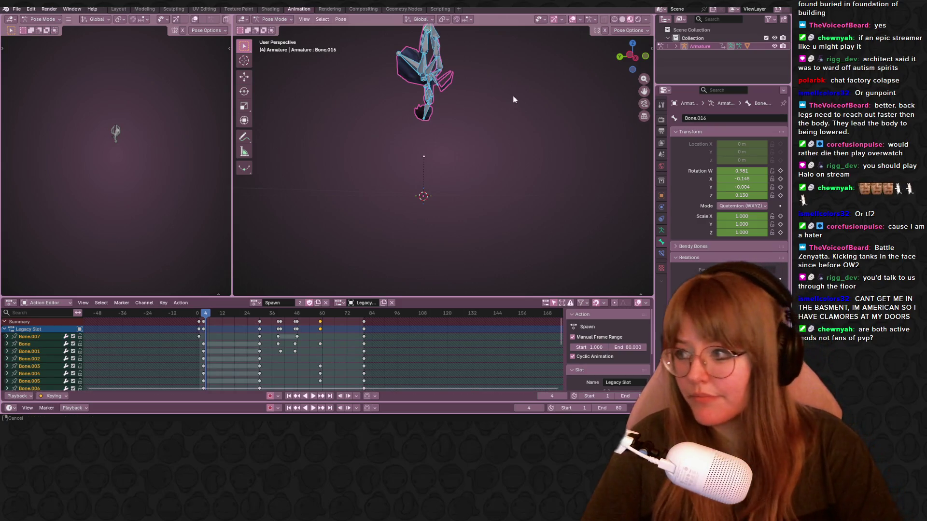
pyautogui.moveTo(513, 96)
pyautogui.mouseDown(button='middle')
pyautogui.moveTo(461, 114)
pyautogui.moveTo(474, 107)
pyautogui.mouseUp(button='middle')
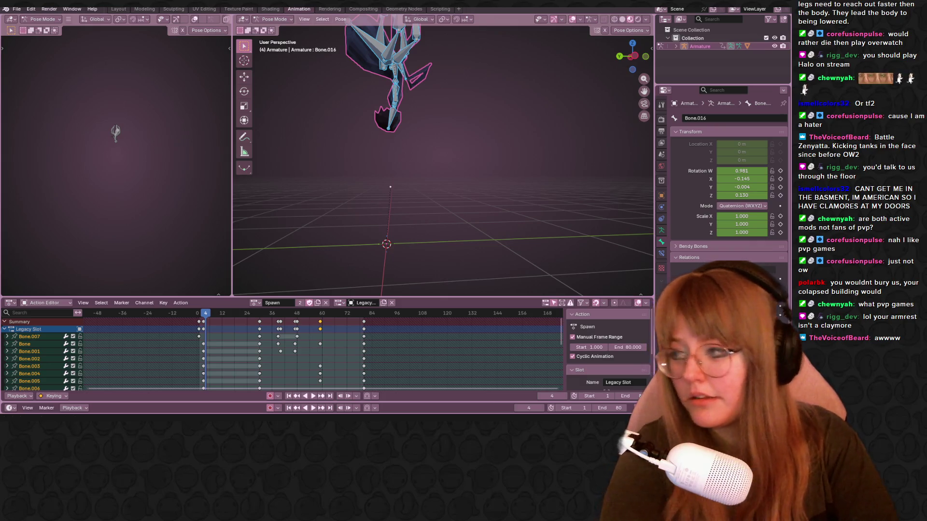
pyautogui.moveTo(461, 179)
pyautogui.mouseDown(button='middle')
pyautogui.moveTo(526, 152)
pyautogui.moveTo(545, 184)
pyautogui.mouseUp(button='middle')
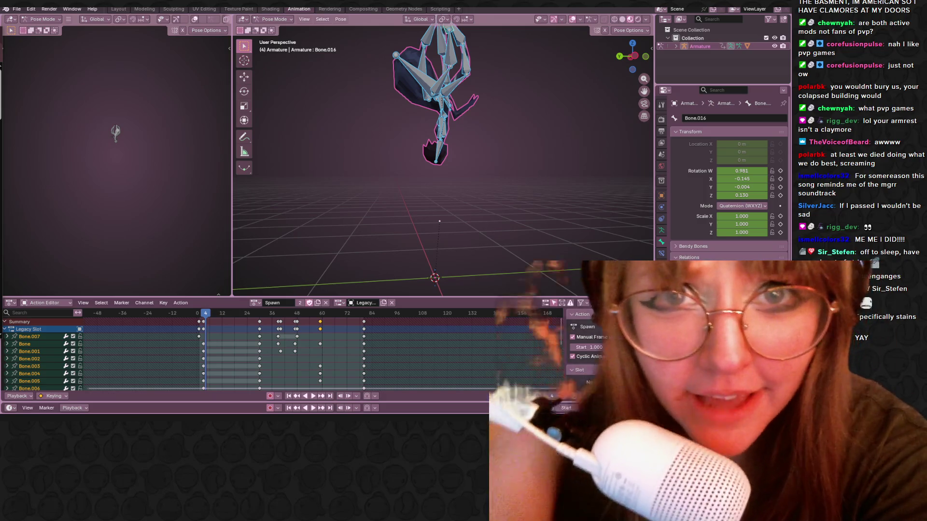
pyautogui.press('XF86AudioLowerVolume')
pyautogui.press('XF86AudioRaiseVolume')
pyautogui.press('XF86AudioRaiseVolume')
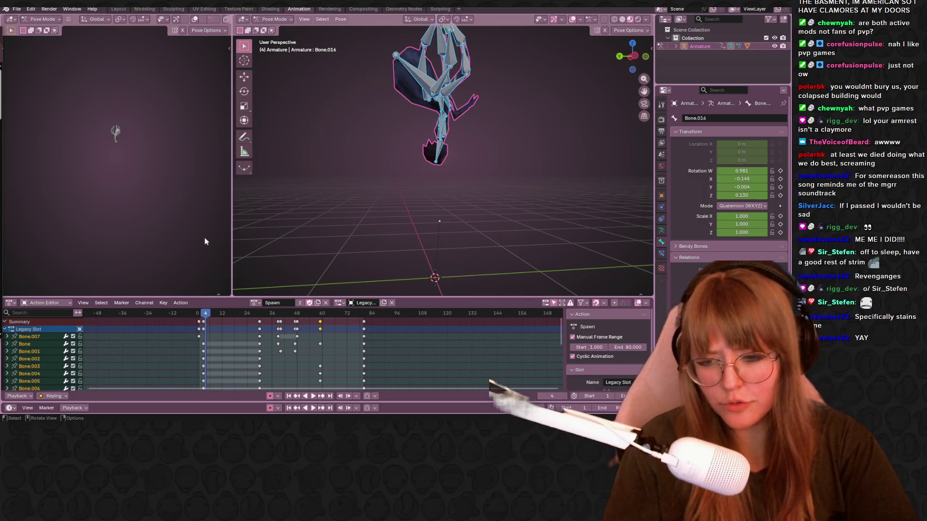
pyautogui.press('super')
pyautogui.press('super')
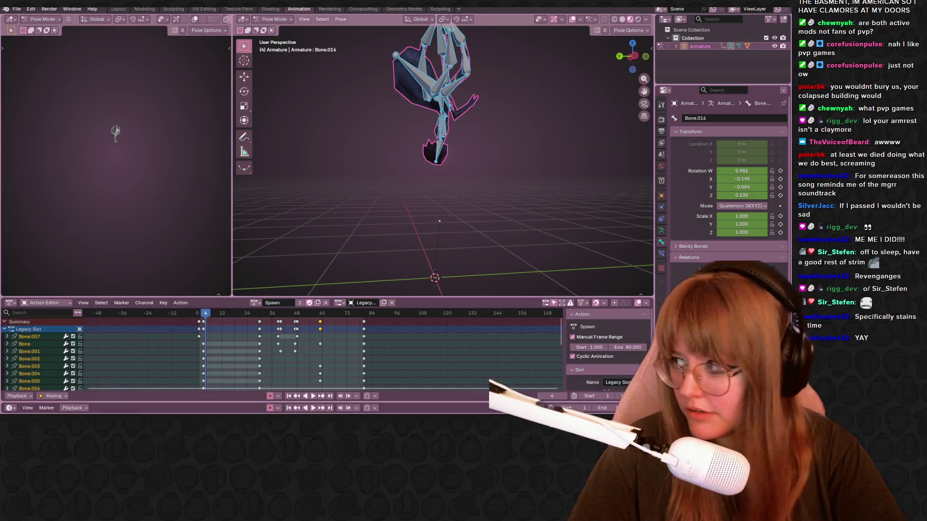
pyautogui.moveTo(202, 327); pyautogui.dragTo(197, 327)
pyautogui.moveTo(435, 217); pyautogui.dragTo(412, 189, button='middle')
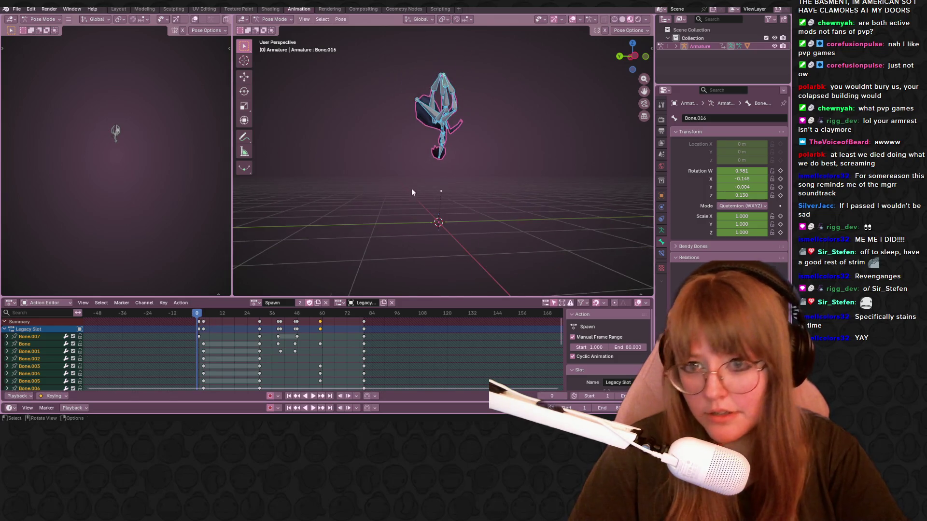
pyautogui.click(638, 58)
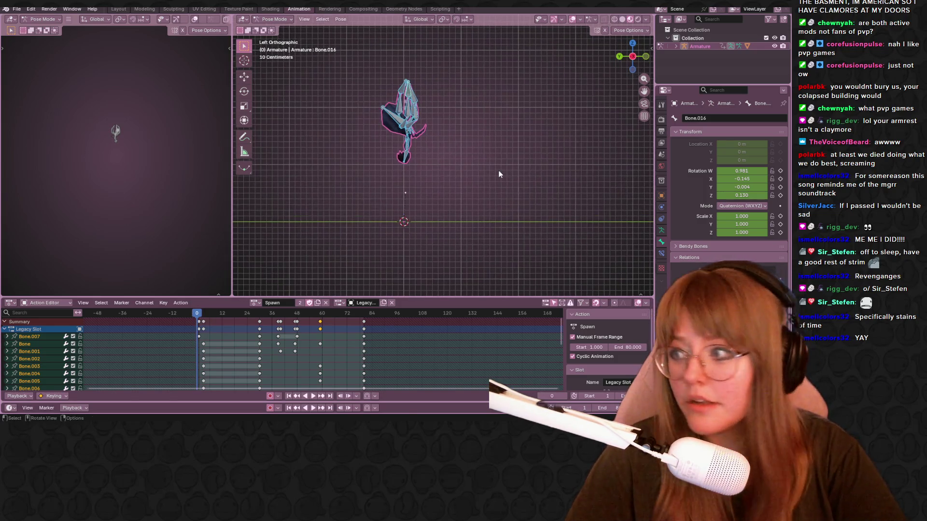
pyautogui.press('space')
pyautogui.keyDown('shift'); pyautogui.moveTo(504, 158); pyautogui.dragTo(511, 123, button='middle'); pyautogui.keyUp('shift')
pyautogui.press('space')
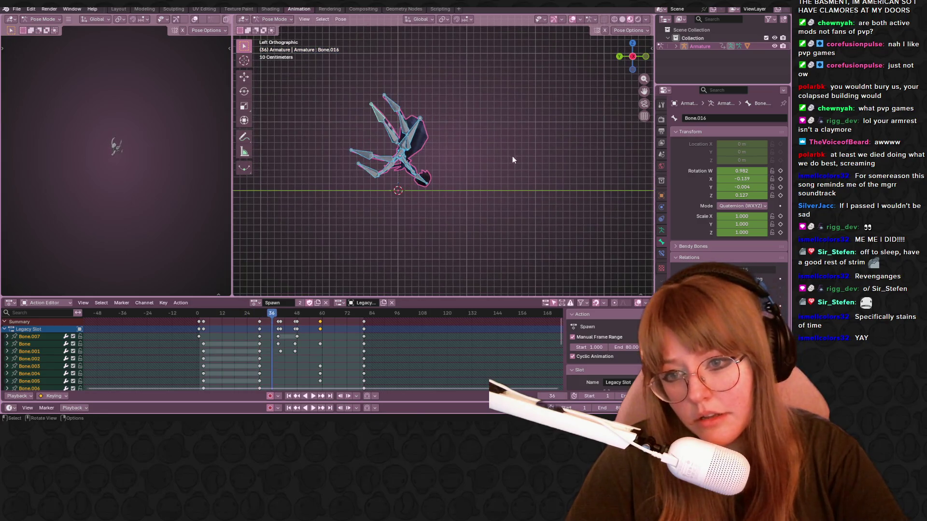
pyautogui.moveTo(276, 317); pyautogui.dragTo(330, 317)
pyautogui.click(408, 150)
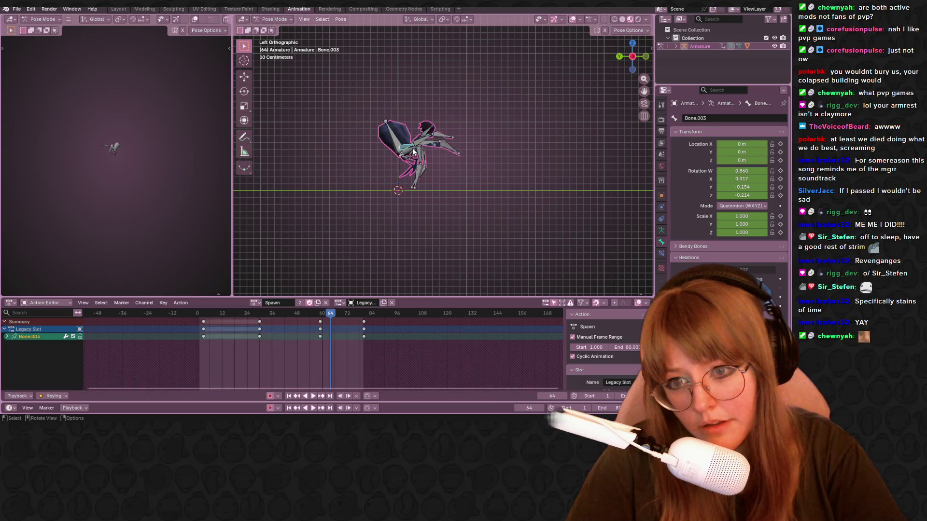
# Step: Rotate Bone.004 and Bone.015 to try new leg positions at frame 64
pyautogui.press('KP_Decimal')
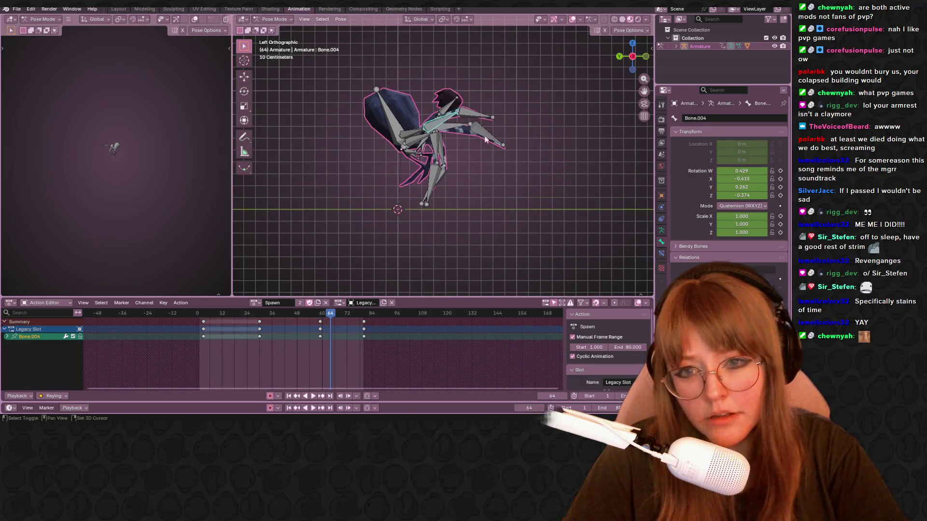
pyautogui.press('r')
pyautogui.click(395, 205)
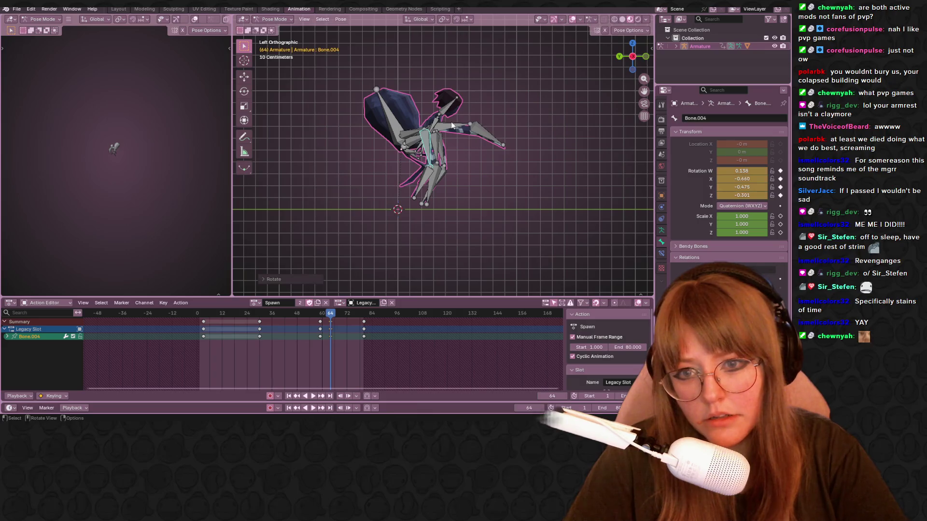
pyautogui.click(432, 152)
pyautogui.press('r')
pyautogui.click(437, 160)
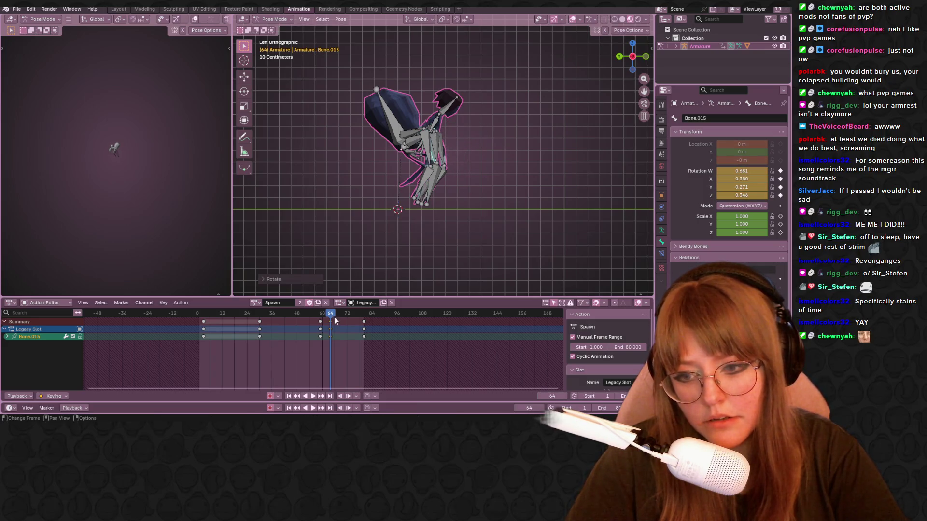
pyautogui.press('g')
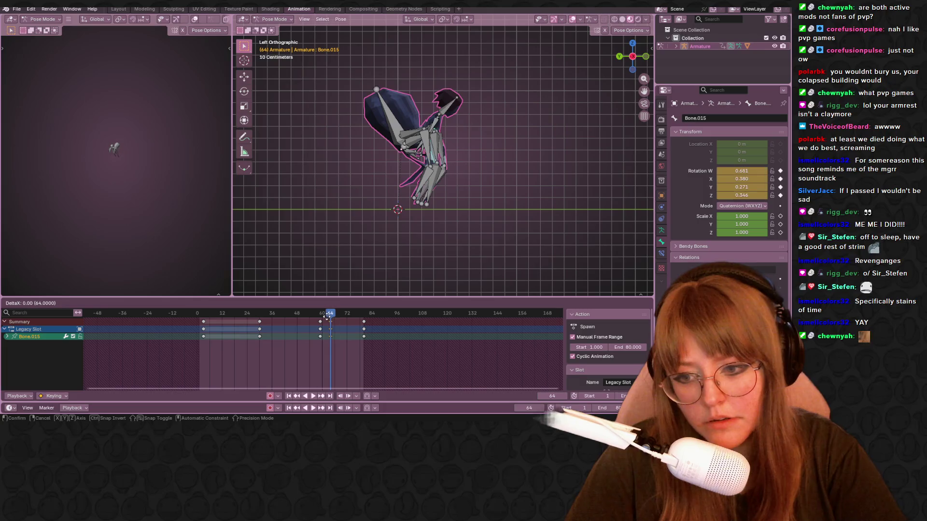
pyautogui.click(327, 315)
# Step: Play back and scrub the timeline from frame 24 to 81 to review the motion
pyautogui.moveTo(328, 313)
pyautogui.mouseDown()
pyautogui.moveTo(248, 315)
pyautogui.moveTo(255, 314)
pyautogui.mouseUp()
pyautogui.press('space')
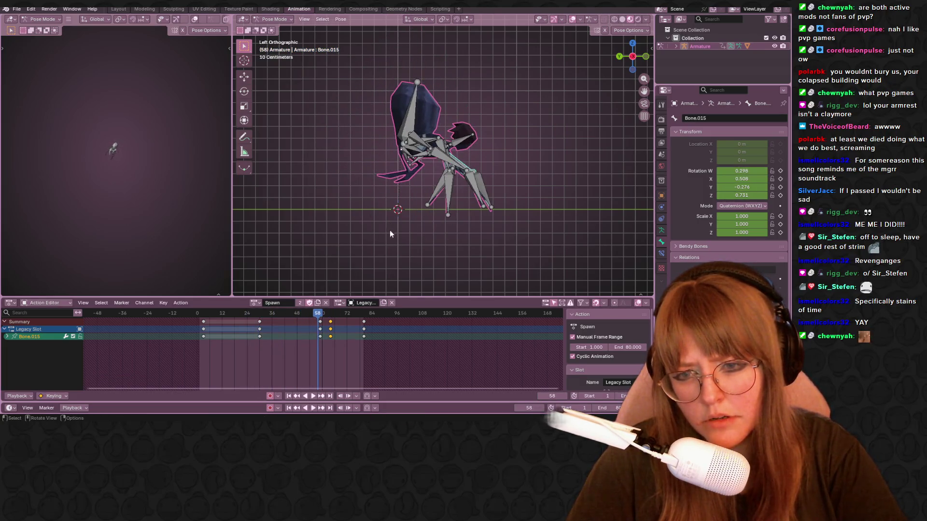
pyautogui.press('space')
pyautogui.moveTo(321, 315); pyautogui.dragTo(321, 315)
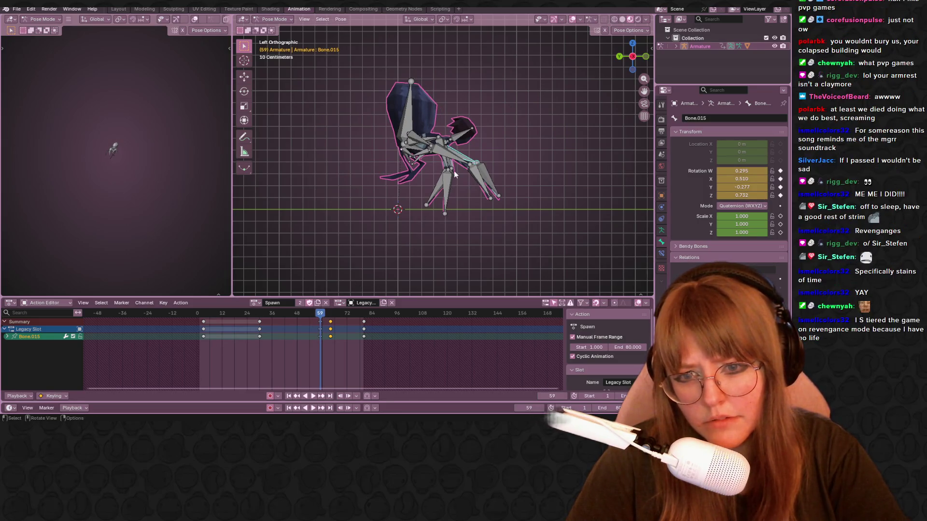
pyautogui.press('space')
pyautogui.moveTo(318, 318)
pyautogui.mouseDown()
pyautogui.moveTo(367, 314)
pyautogui.moveTo(344, 313)
pyautogui.mouseUp()
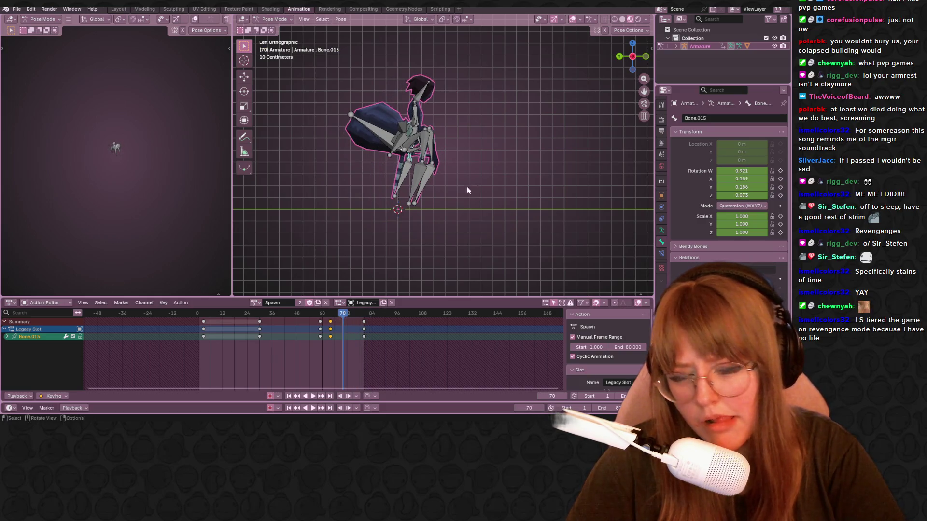
# Step: Select Bone.004 and Bone.015, delete their keyframes, and replay the animation
pyautogui.press('a')
pyautogui.hotkey('alt', 'a')
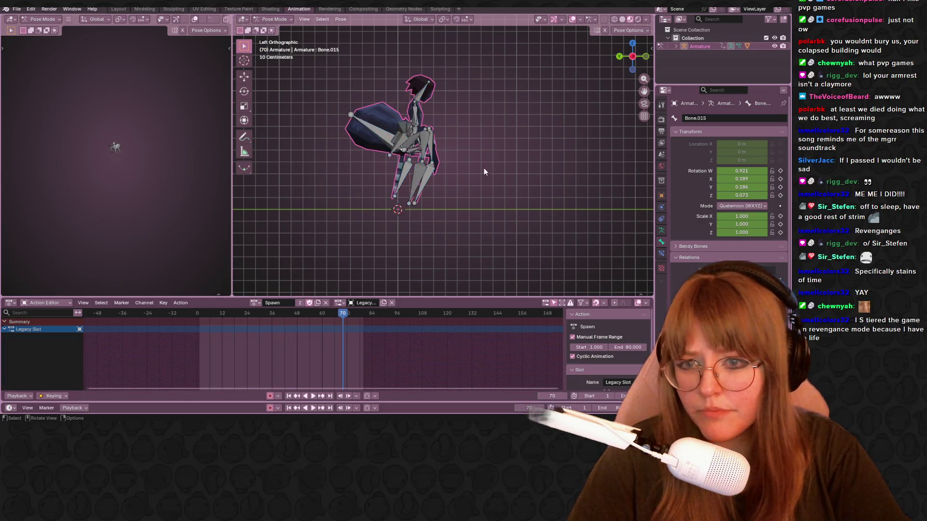
pyautogui.moveTo(483, 168); pyautogui.dragTo(500, 185, button='middle')
pyautogui.click(398, 140)
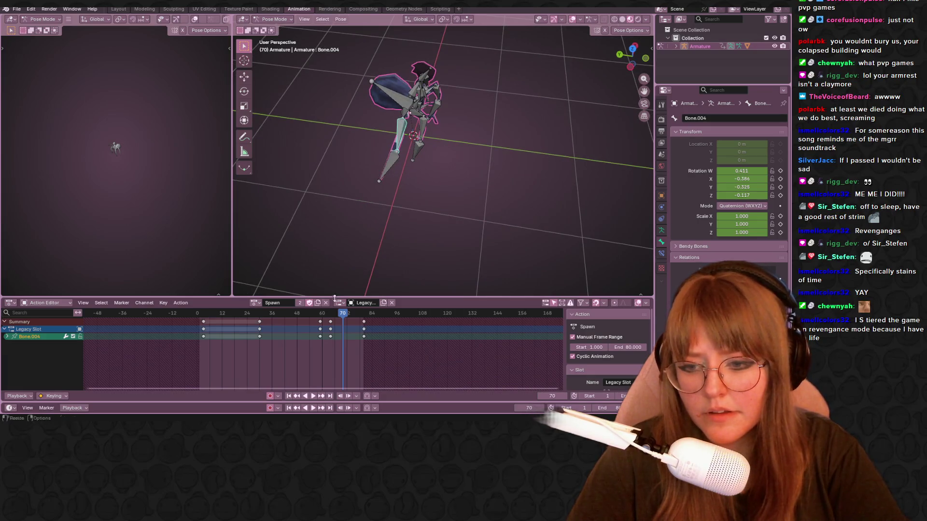
pyautogui.moveTo(367, 227); pyautogui.dragTo(463, 124, button='middle')
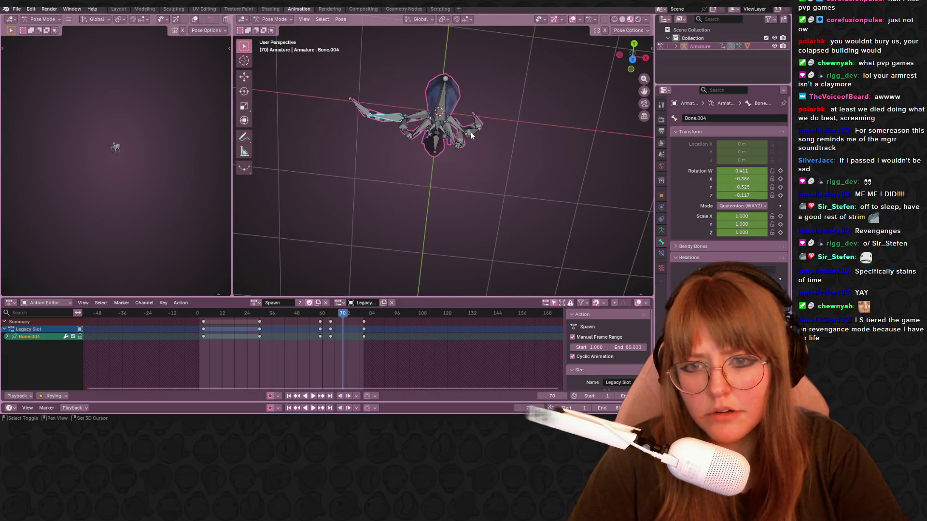
pyautogui.keyDown('shift'); pyautogui.click(473, 134); pyautogui.keyUp('shift')
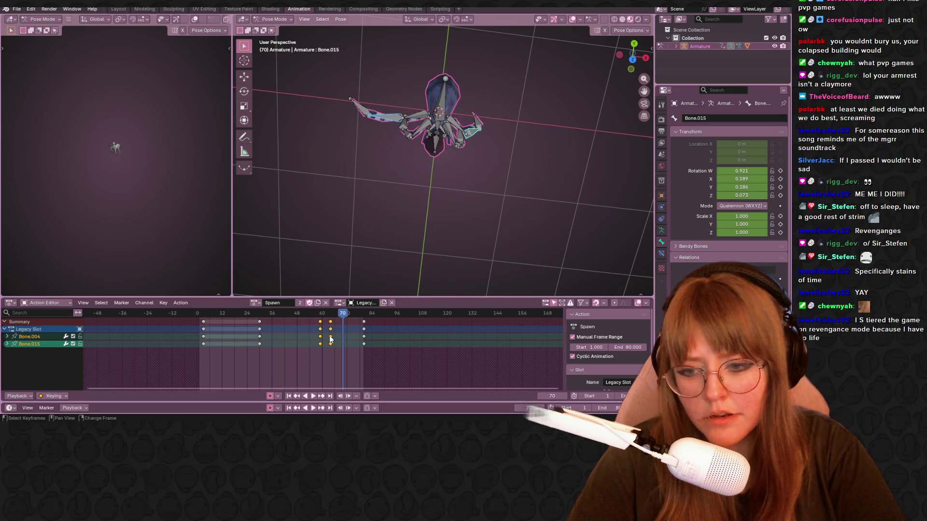
pyautogui.press('x')
pyautogui.moveTo(424, 251)
pyautogui.mouseDown(button='middle')
pyautogui.moveTo(488, 222)
pyautogui.moveTo(366, 158)
pyautogui.mouseUp(button='middle')
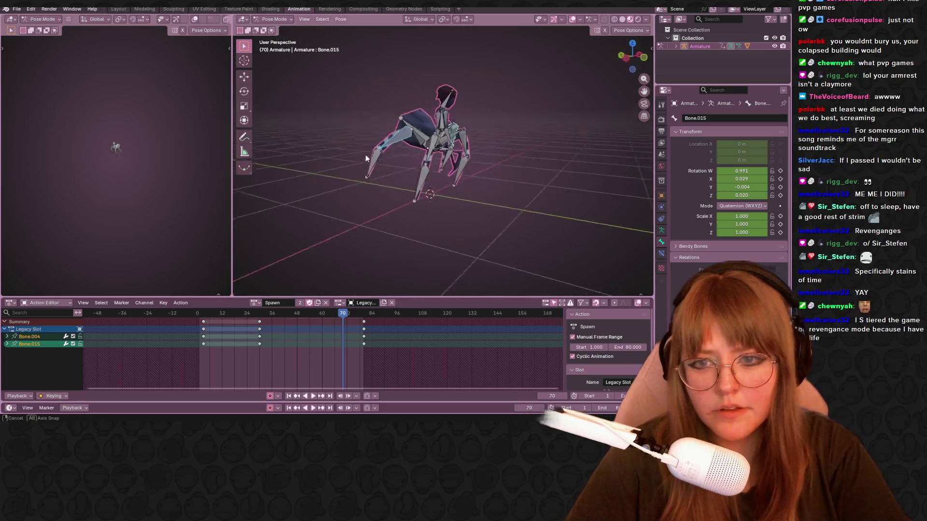
pyautogui.press('space')
pyautogui.moveTo(343, 321); pyautogui.dragTo(269, 325)
pyautogui.press('space')
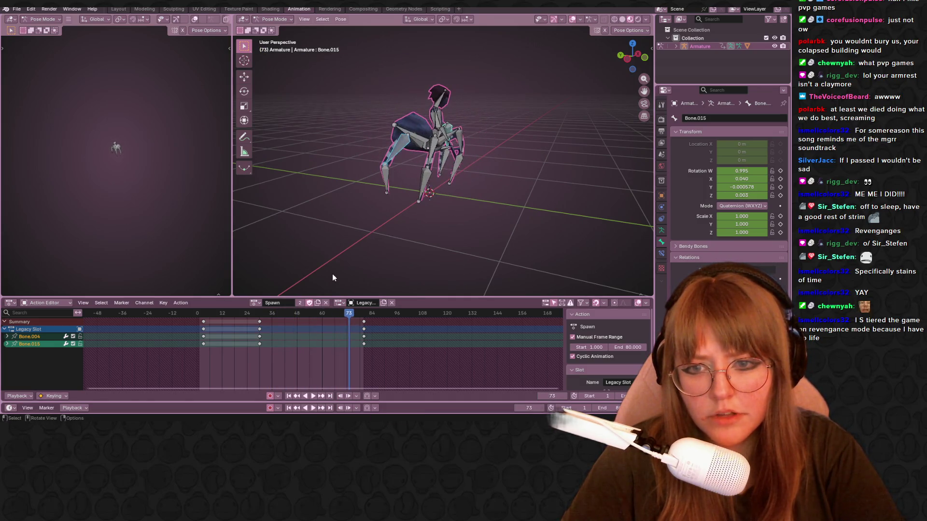
# Step: Select Bone.003–005 and Bone.014–016 and delete their frame-60 keyframes
pyautogui.moveTo(630, 61); pyautogui.dragTo(623, 52)
pyautogui.click(399, 157)
pyautogui.moveTo(331, 133)
pyautogui.mouseDown()
pyautogui.moveTo(365, 181)
pyautogui.moveTo(397, 184)
pyautogui.mouseUp()
pyautogui.moveTo(401, 183); pyautogui.dragTo(507, 136, button='middle')
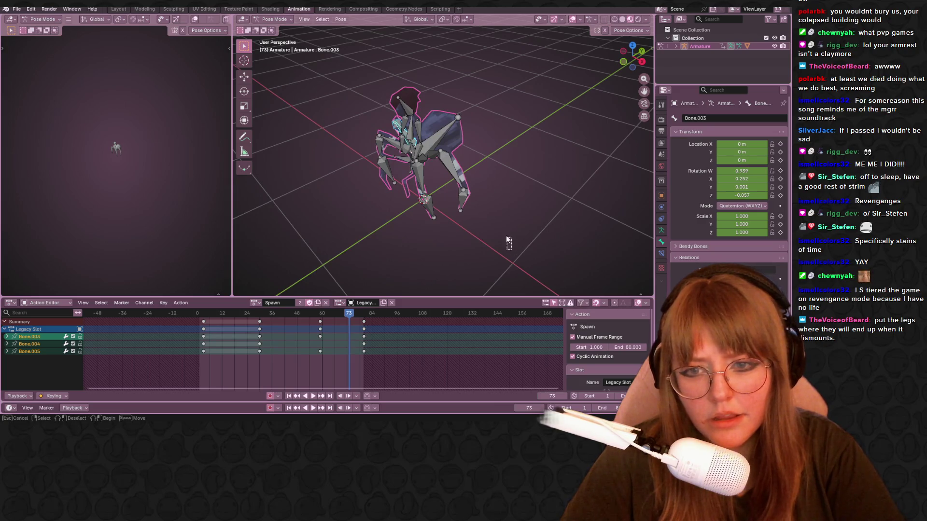
pyautogui.moveTo(508, 240); pyautogui.dragTo(440, 154)
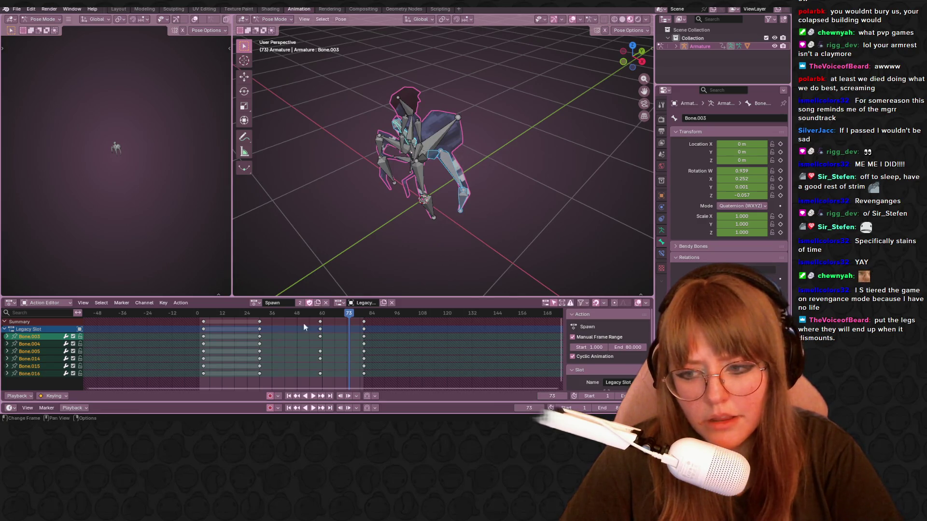
pyautogui.click(321, 328)
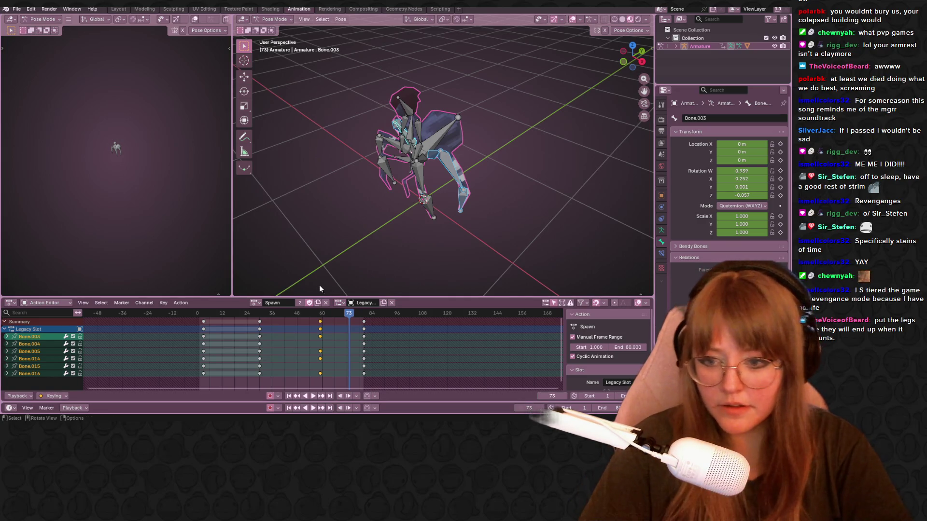
pyautogui.press('Delete')
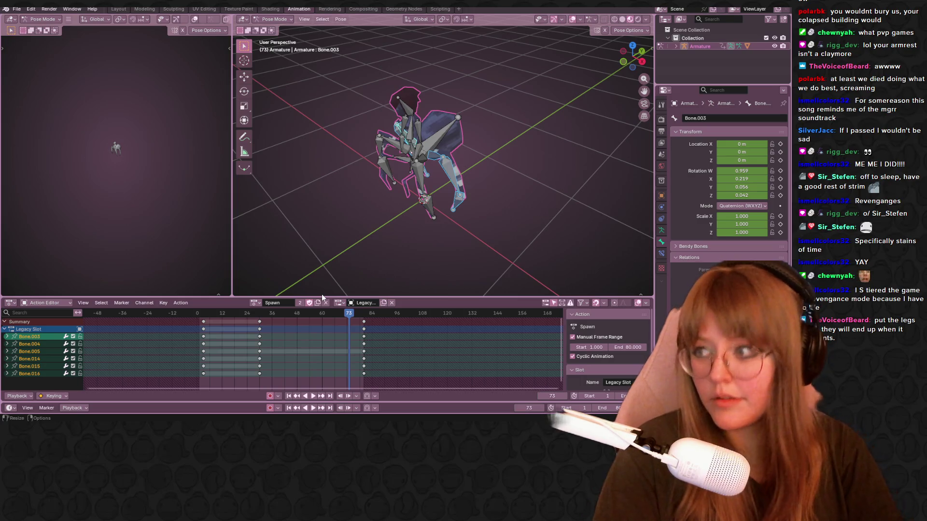
# Step: Review the result from front and side views, scrubbing from frame 44 to 62
pyautogui.press('KP_1')
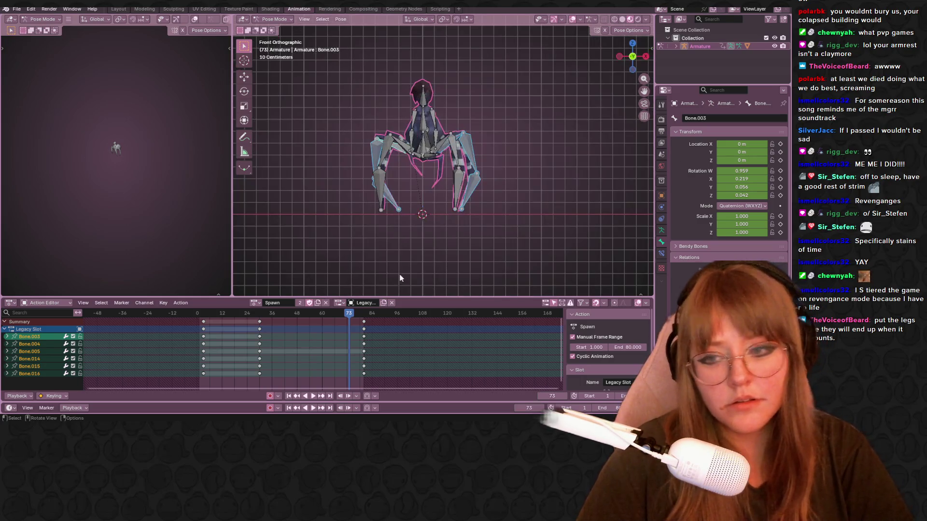
pyautogui.moveTo(344, 313); pyautogui.dragTo(289, 319)
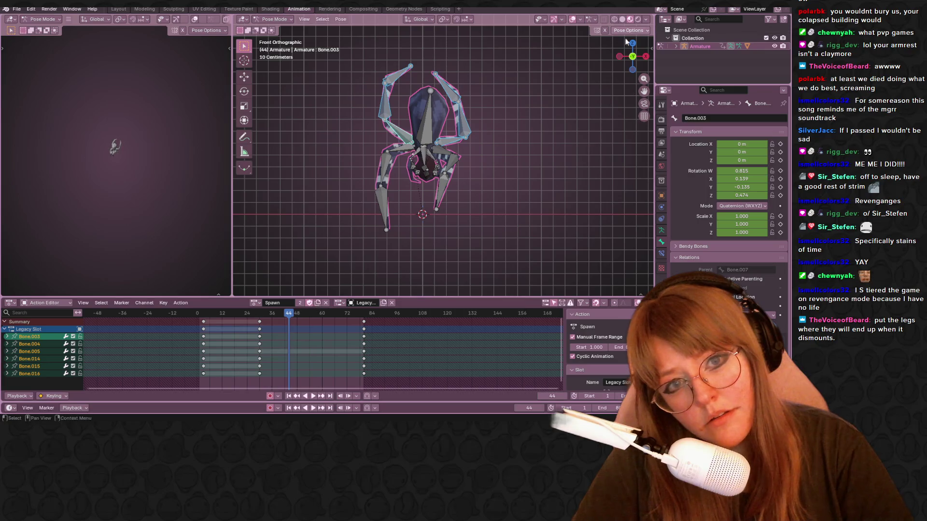
pyautogui.click(619, 56)
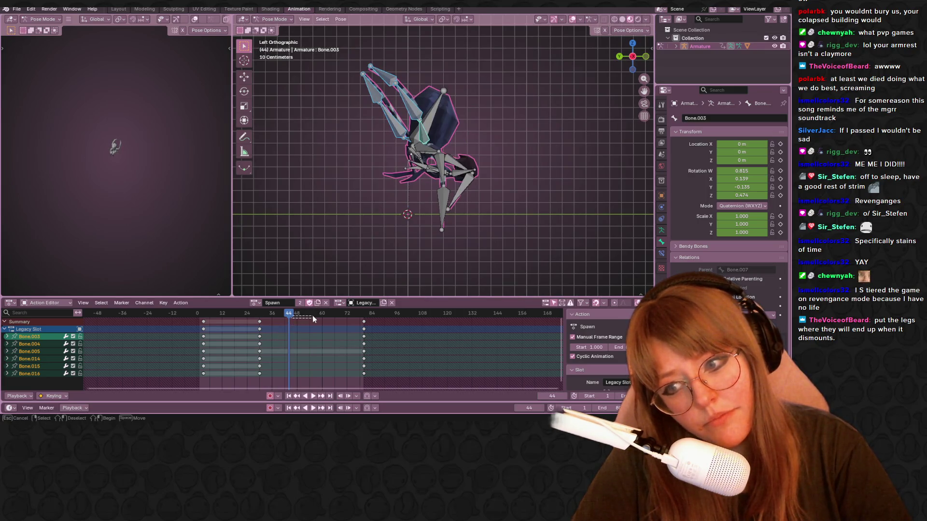
pyautogui.moveTo(313, 318); pyautogui.dragTo(490, 198)
pyautogui.moveTo(290, 315)
pyautogui.mouseDown()
pyautogui.moveTo(359, 317)
pyautogui.moveTo(327, 323)
pyautogui.mouseUp()
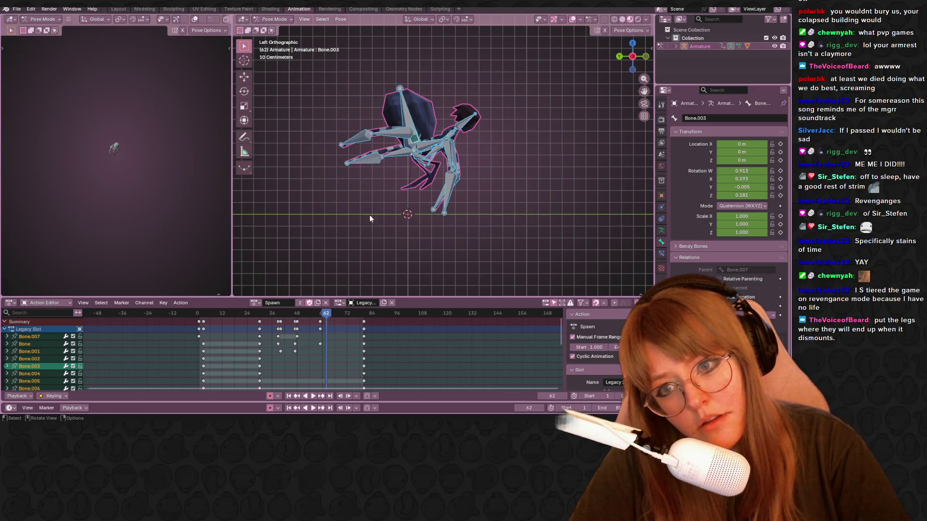
# Step: Select one side's legs plus Bone.003 and Bone.014, and duplicate the frame-80 keys to about frame 69
pyautogui.moveTo(309, 100); pyautogui.dragTo(397, 198)
pyautogui.moveTo(397, 199); pyautogui.dragTo(529, 197, button='middle')
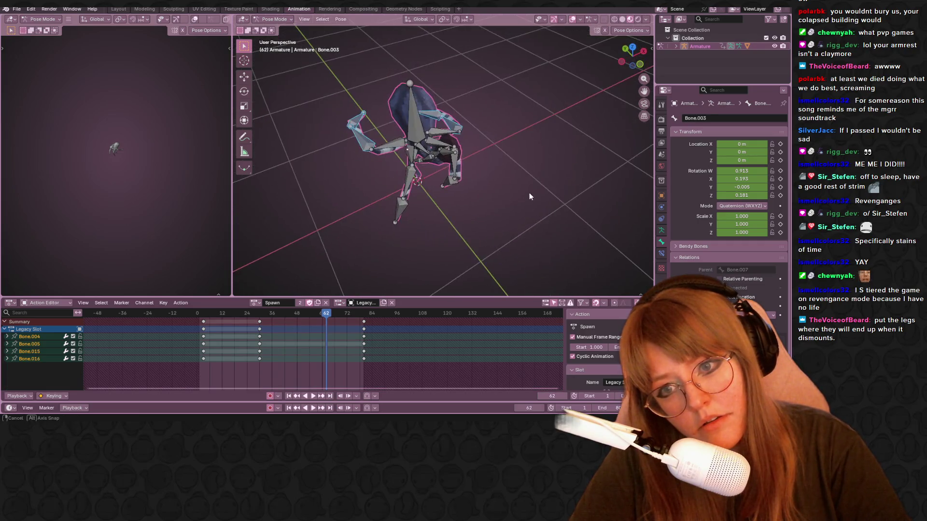
pyautogui.keyDown('shift'); pyautogui.click(388, 145); pyautogui.keyUp('shift')
pyautogui.keyDown('shift'); pyautogui.click(443, 131); pyautogui.keyUp('shift')
pyautogui.press('ctrl+KP_3')
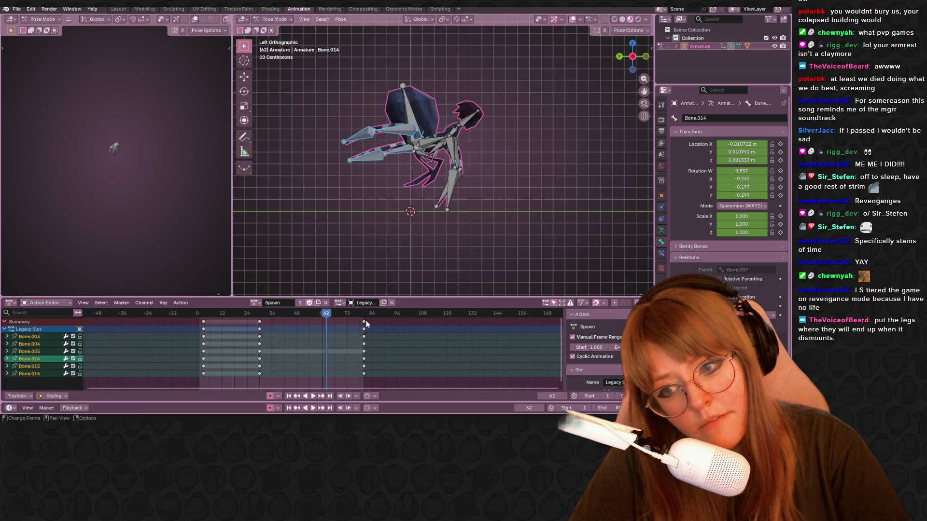
pyautogui.hotkey('shift', 'd')
pyautogui.click(333, 320)
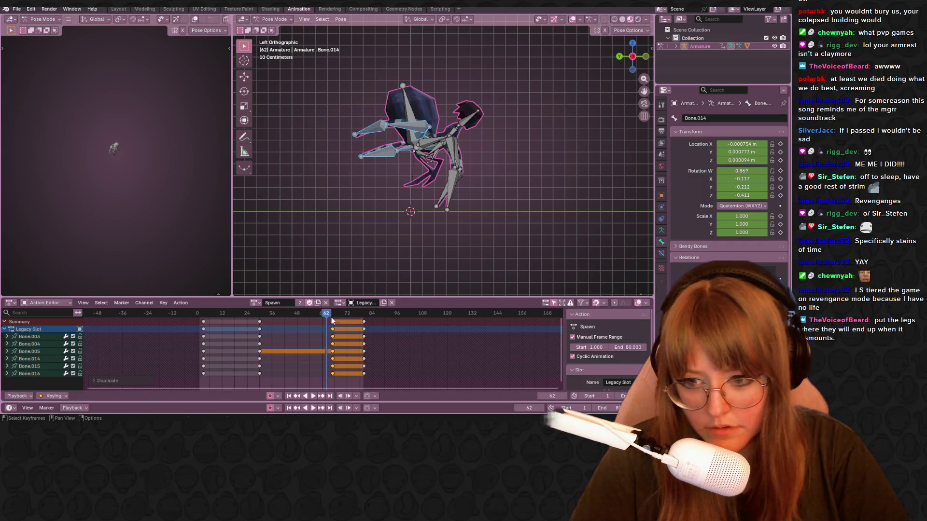
pyautogui.press('a')
pyautogui.moveTo(333, 324)
pyautogui.mouseDown()
pyautogui.moveTo(341, 322)
pyautogui.moveTo(323, 322)
pyautogui.moveTo(340, 317)
pyautogui.mouseUp()
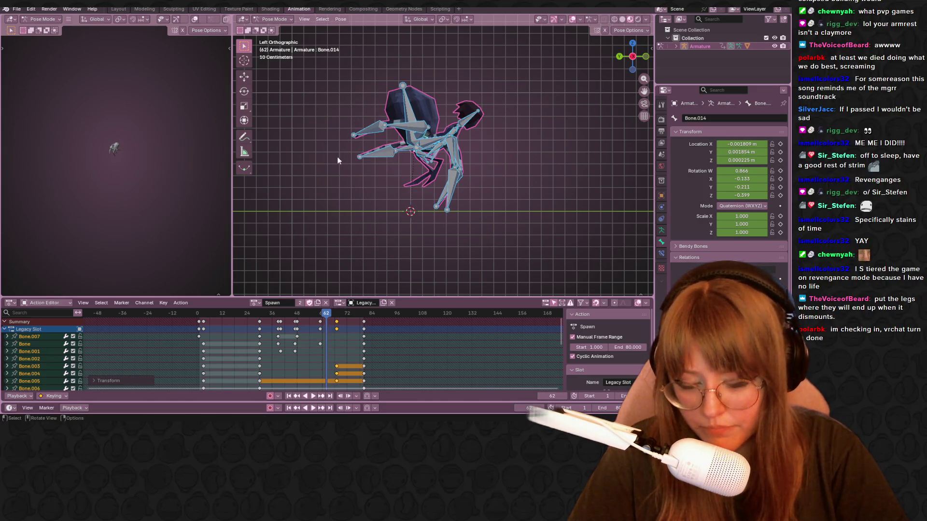
# Step: Undo a trial bone rotation, then reselect the right and left arm bones
pyautogui.press('t')
pyautogui.press('r')
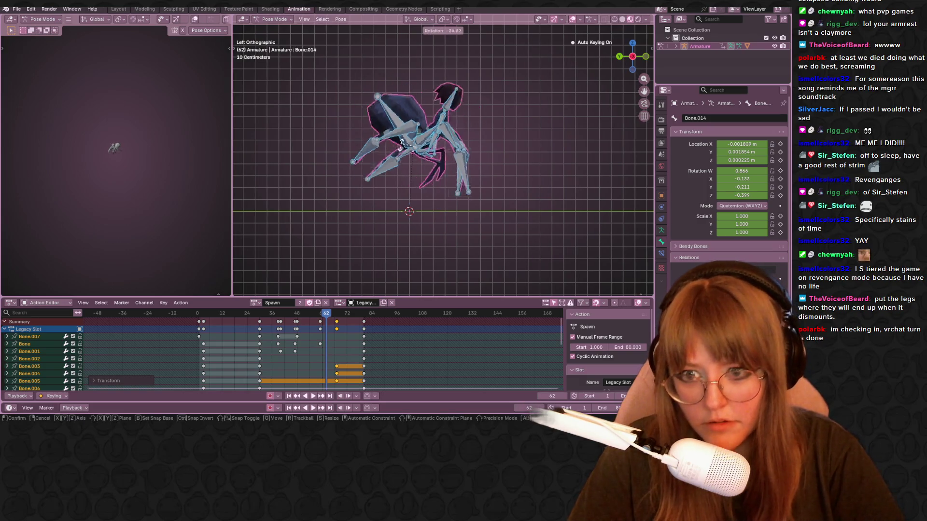
pyautogui.click(404, 159)
pyautogui.hotkey('ctrl', 'z')
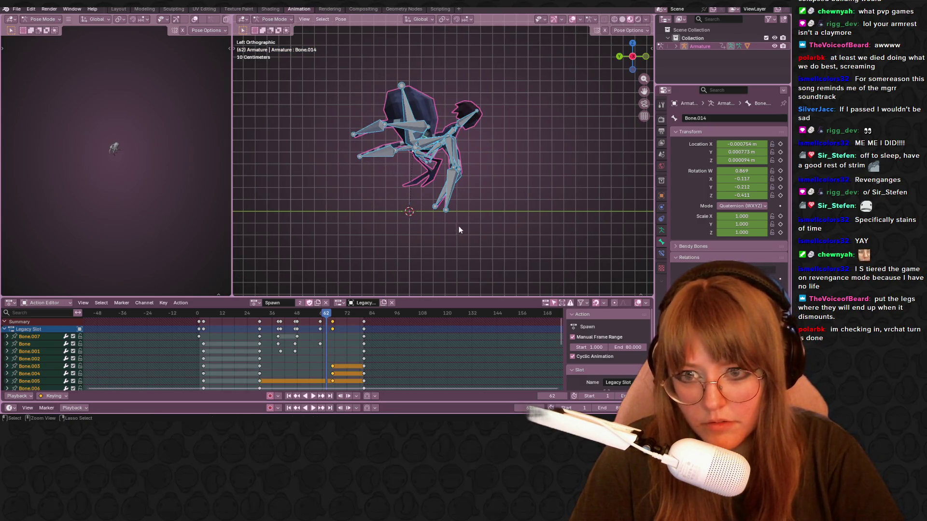
pyautogui.click(391, 255)
pyautogui.moveTo(381, 156)
pyautogui.mouseDown(button='middle')
pyautogui.moveTo(450, 212)
pyautogui.moveTo(446, 87)
pyautogui.mouseUp(button='middle')
pyautogui.moveTo(445, 67)
pyautogui.mouseDown()
pyautogui.moveTo(466, 73)
pyautogui.moveTo(474, 142)
pyautogui.mouseUp()
pyautogui.keyDown('shift'); pyautogui.moveTo(284, 50); pyautogui.dragTo(405, 158); pyautogui.keyUp('shift')
# Step: In Left view, rotate the selected legs down and move them outward, keyed at frame 62
pyautogui.click(621, 58)
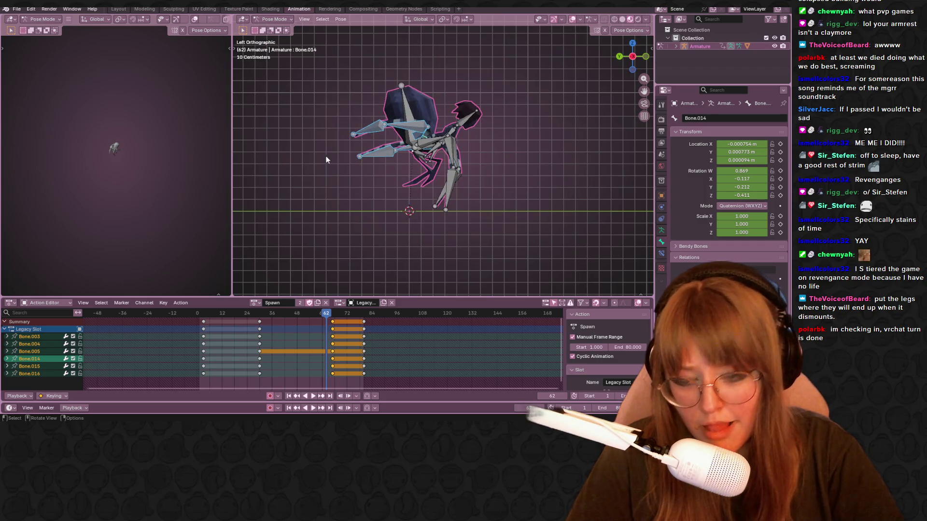
pyautogui.press('r')
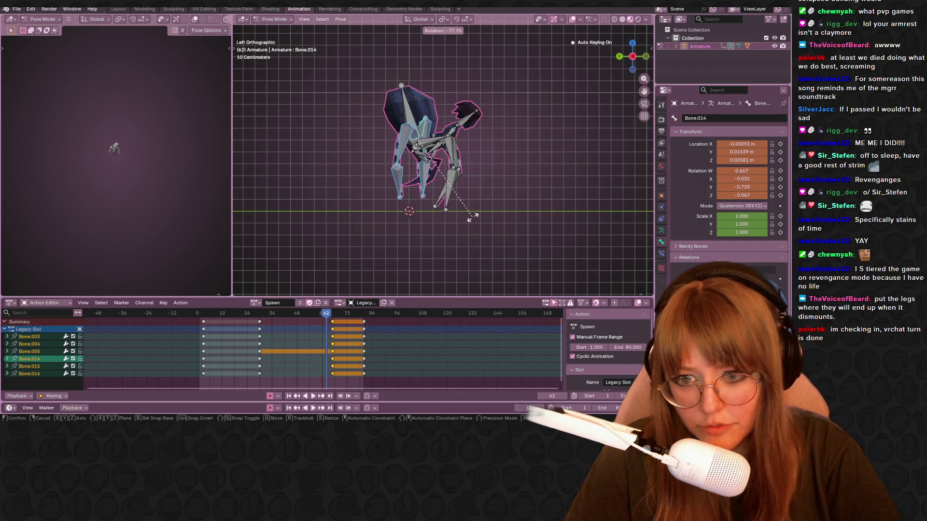
pyautogui.click(473, 221)
pyautogui.press('g')
pyautogui.click(478, 235)
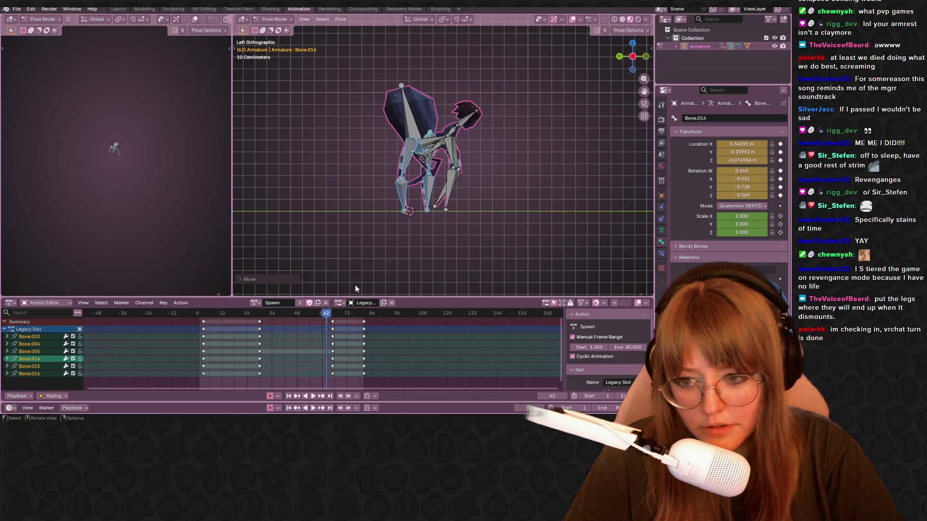
pyautogui.moveTo(325, 314)
pyautogui.mouseDown()
pyautogui.moveTo(263, 315)
pyautogui.moveTo(336, 315)
pyautogui.mouseUp()
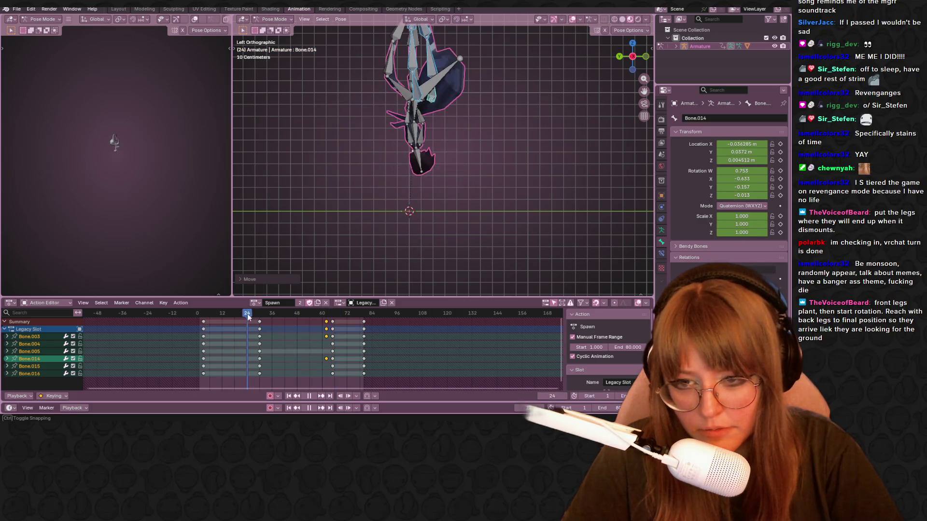
# Step: Slide the new leg keyframes from frame 62 to 64 while previewing playback from an angled view
pyautogui.press('space')
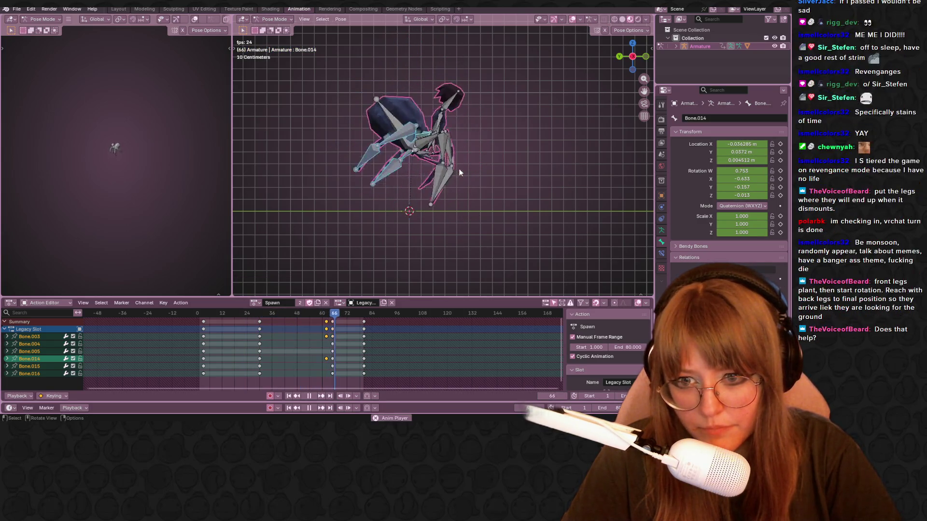
pyautogui.moveTo(327, 323); pyautogui.dragTo(333, 323)
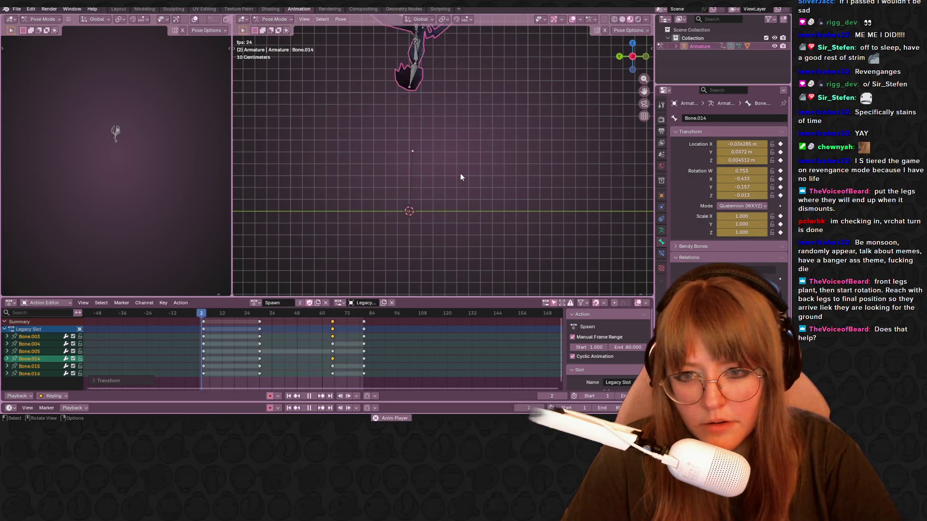
pyautogui.press('KP_Decimal')
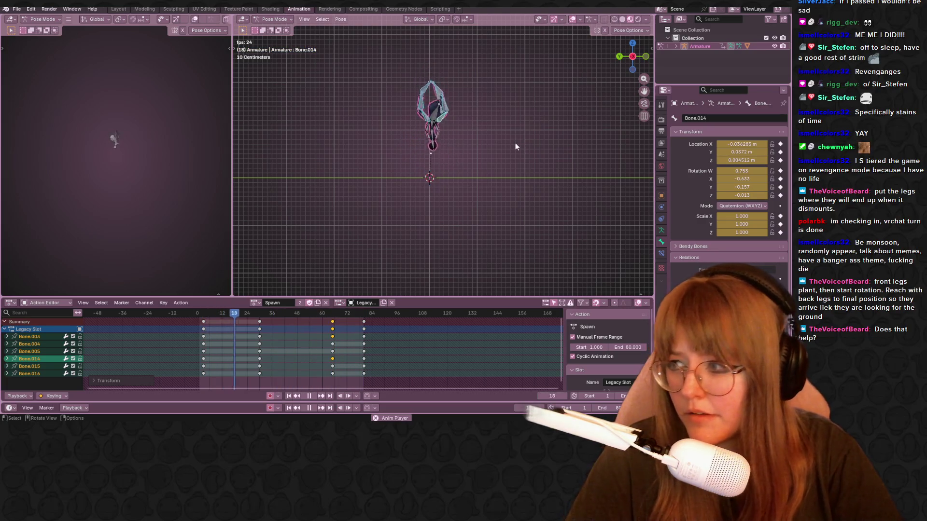
pyautogui.moveTo(516, 145)
pyautogui.mouseDown(button='middle')
pyautogui.moveTo(554, 122)
pyautogui.moveTo(436, 158)
pyautogui.mouseUp(button='middle')
pyautogui.press('space')
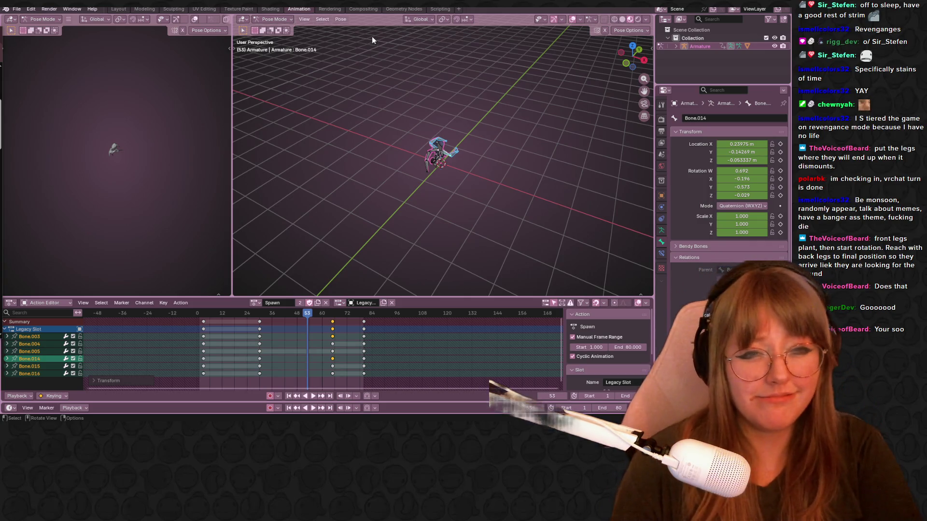
# Step: Orbit and zoom into an orthographic side view, then play and scrub around frame 67
pyautogui.moveTo(383, 70); pyautogui.dragTo(587, 70, button='middle')
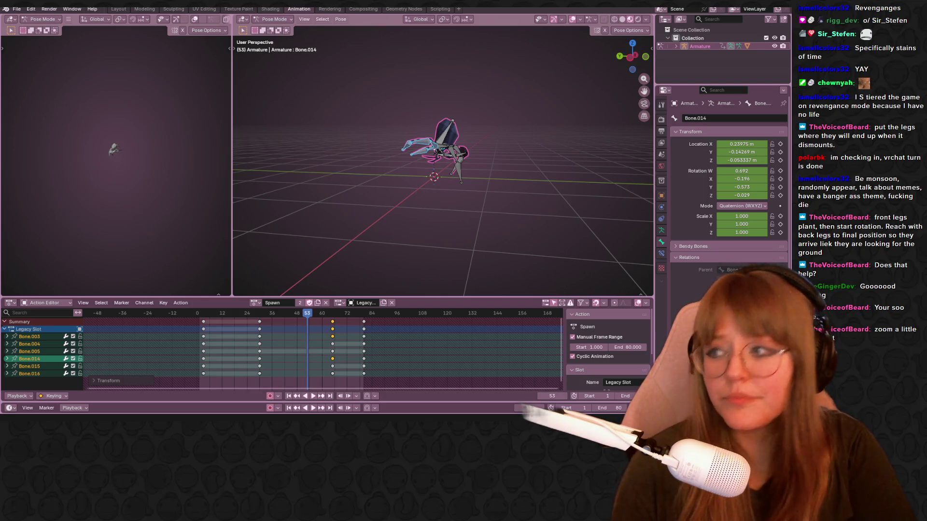
pyautogui.scroll(5, 353, 118)
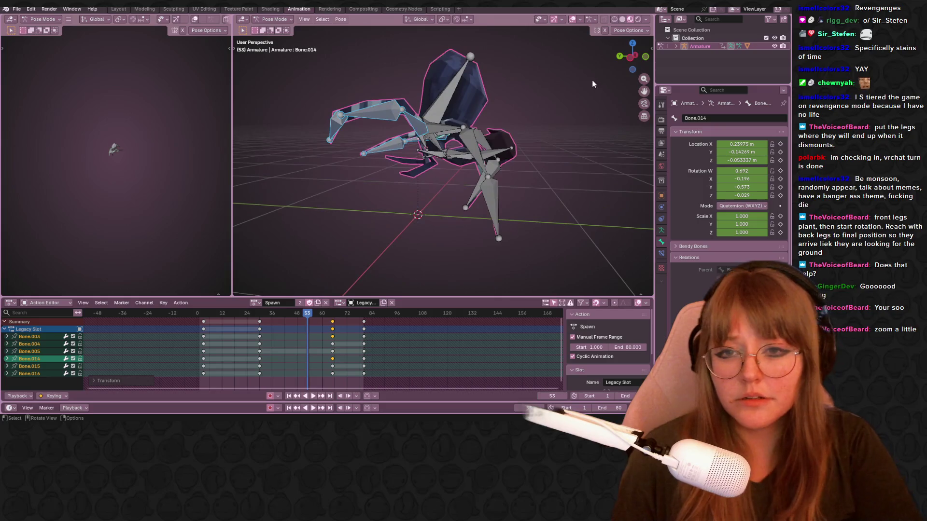
pyautogui.click(630, 57)
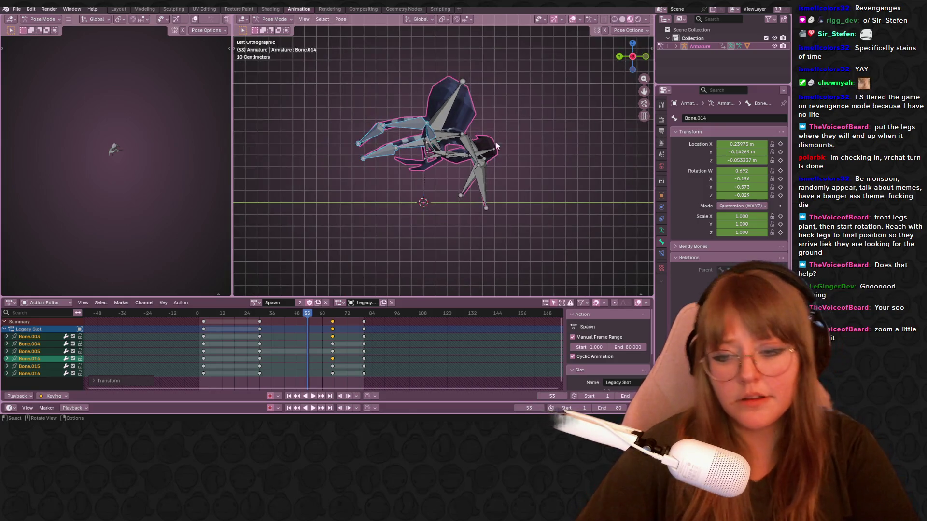
pyautogui.press('space')
pyautogui.scroll(2, 499, 162)
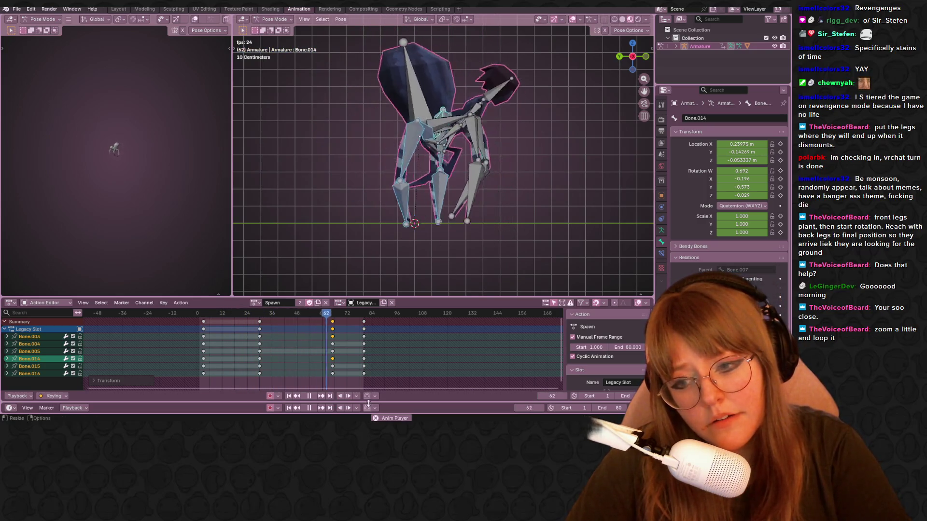
pyautogui.press('space')
pyautogui.press('space')
pyautogui.moveTo(202, 315); pyautogui.dragTo(352, 318)
# Step: Offset the selected leg keyframes 7 frames later and scrub back to review
pyautogui.press('space')
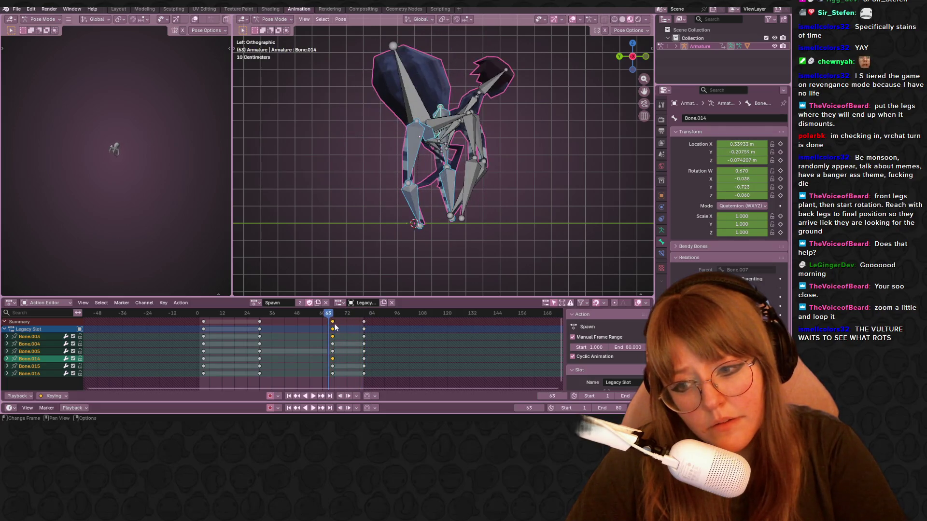
pyautogui.press('g')
pyautogui.click(353, 321)
pyautogui.press('space')
pyautogui.moveTo(332, 313)
pyautogui.mouseDown()
pyautogui.moveTo(280, 315)
pyautogui.moveTo(323, 315)
pyautogui.mouseUp()
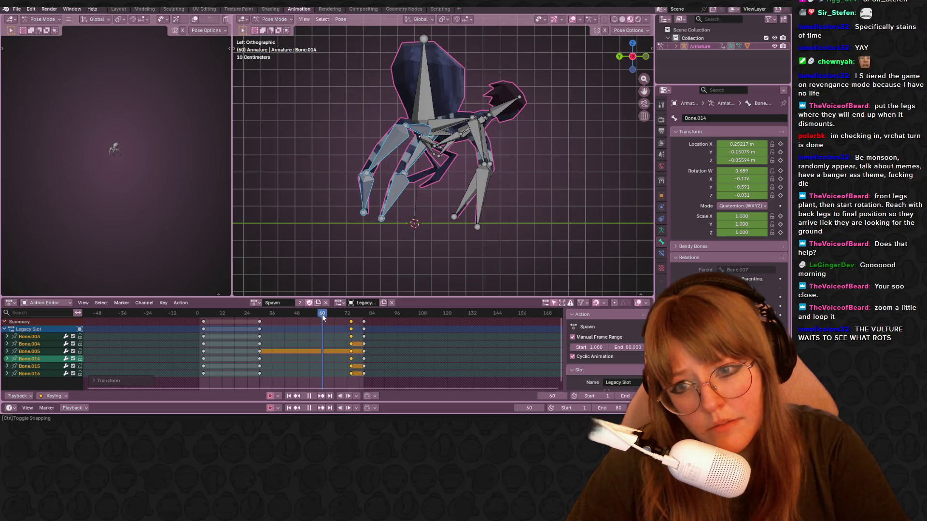
# Step: At frame 60, rotate Bone.003, Bone.004 and the front leg Bone.015 into new angles
pyautogui.click(418, 131)
pyautogui.press('r')
pyautogui.click(414, 131)
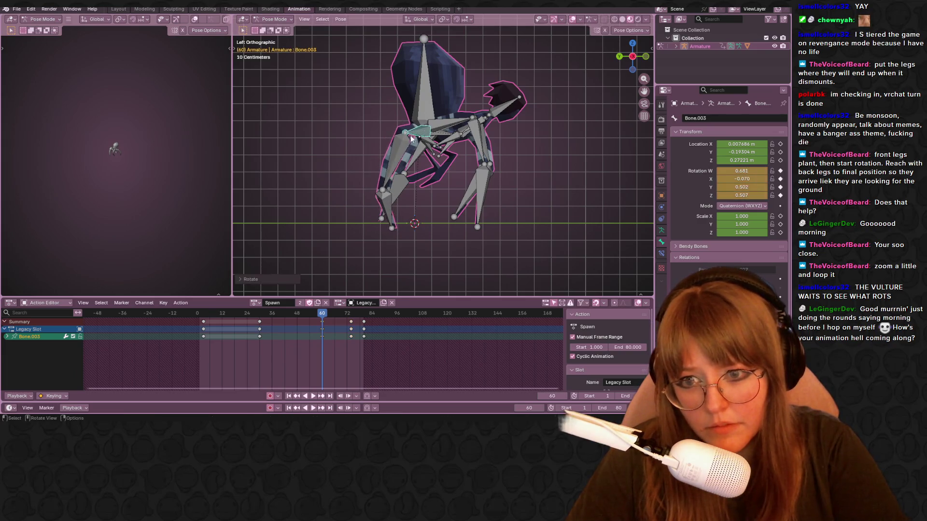
pyautogui.click(394, 159)
pyautogui.press('r')
pyautogui.click(390, 200)
pyautogui.click(413, 155)
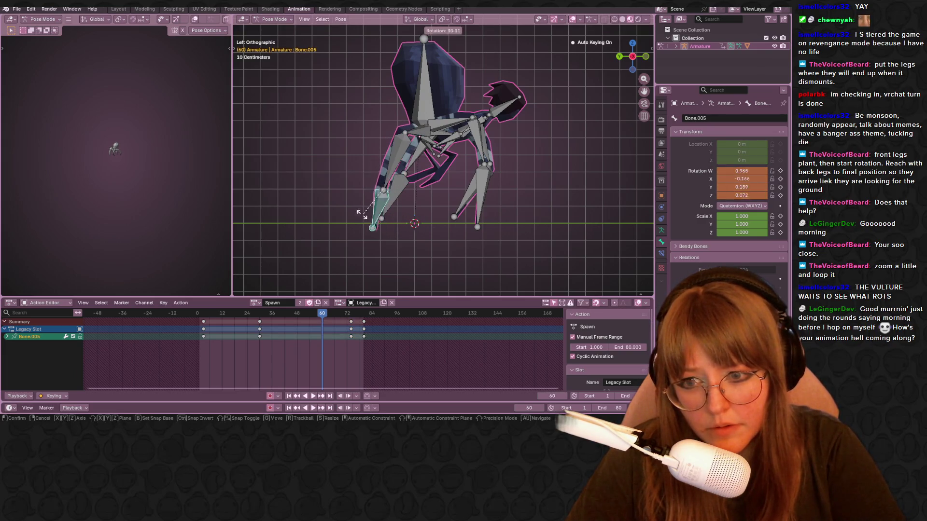
pyautogui.press('r')
pyautogui.click(417, 160)
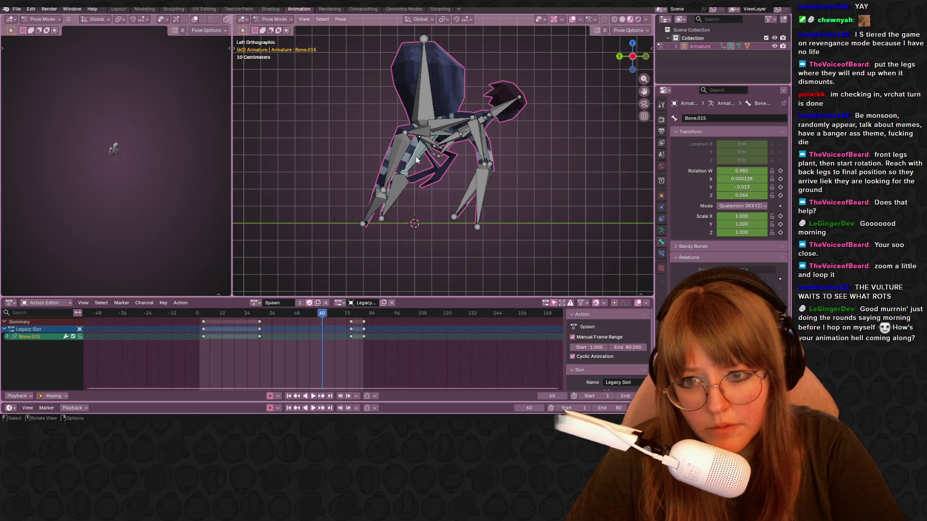
# Step: From Top view, rotate the upper-left leg up and Bone.014, then scrub in Left view
pyautogui.click(633, 44)
pyautogui.click(340, 104)
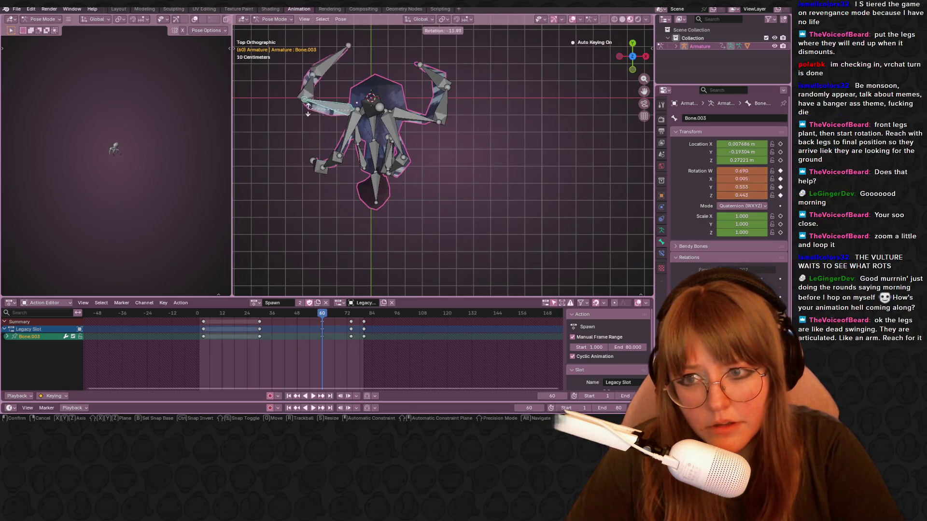
pyautogui.press('r')
pyautogui.click(338, 79)
pyautogui.click(408, 126)
pyautogui.press('r')
pyautogui.click(406, 145)
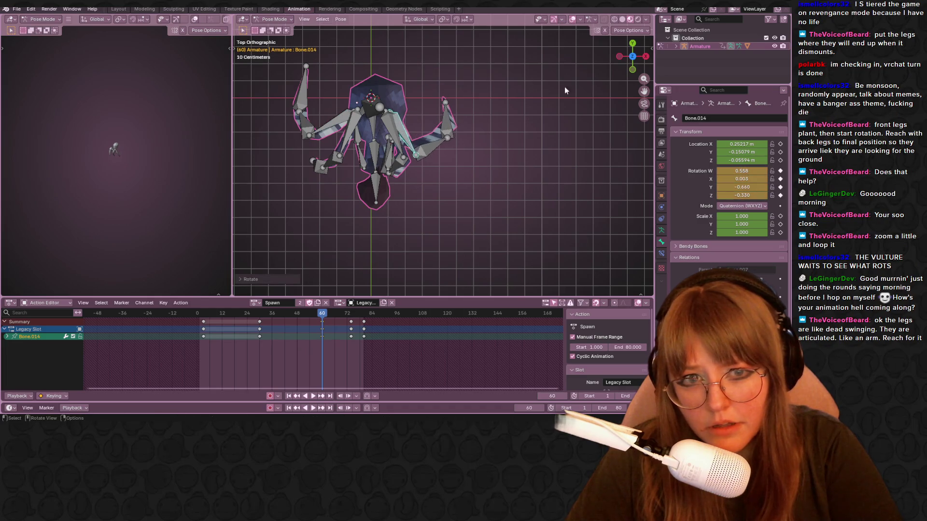
pyautogui.click(620, 57)
pyautogui.moveTo(320, 314)
pyautogui.mouseDown()
pyautogui.moveTo(256, 314)
pyautogui.moveTo(361, 307)
pyautogui.moveTo(338, 312)
pyautogui.moveTo(351, 313)
pyautogui.mouseUp()
# Step: At frame 74, rotate Bone.003 and Bone.004 in Left view so the legs reach down
pyautogui.click(351, 322)
pyautogui.press('space')
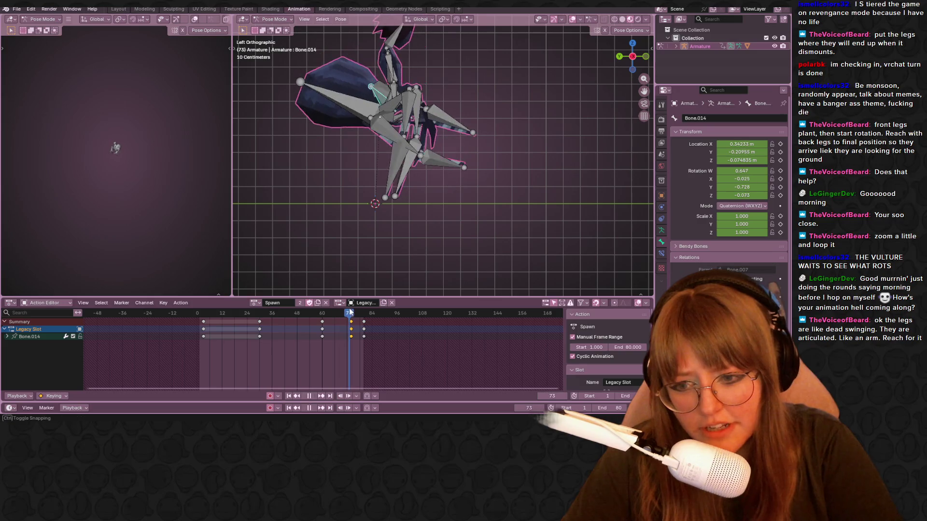
pyautogui.moveTo(483, 159)
pyautogui.mouseDown(button='middle')
pyautogui.moveTo(504, 129)
pyautogui.moveTo(455, 198)
pyautogui.moveTo(338, 144)
pyautogui.mouseUp(button='middle')
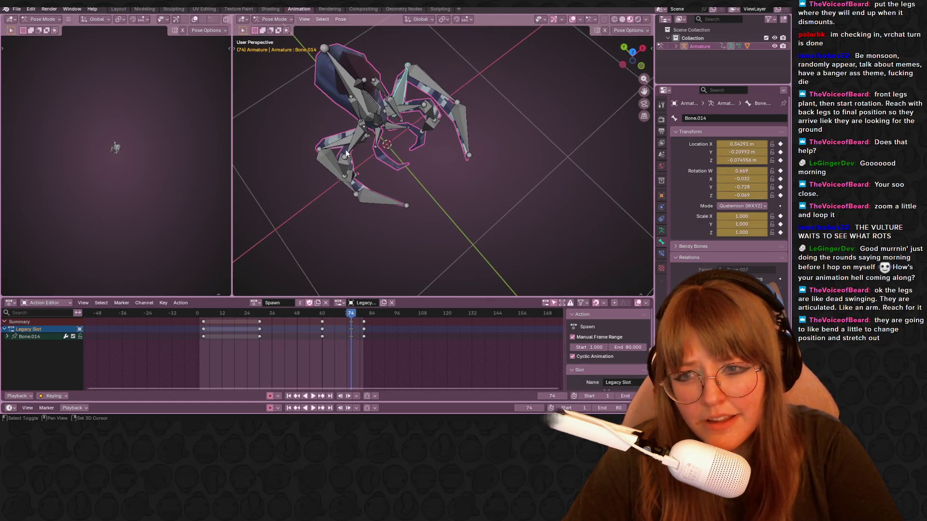
pyautogui.keyDown('shift'); pyautogui.click(345, 146); pyautogui.keyUp('shift')
pyautogui.click(338, 156)
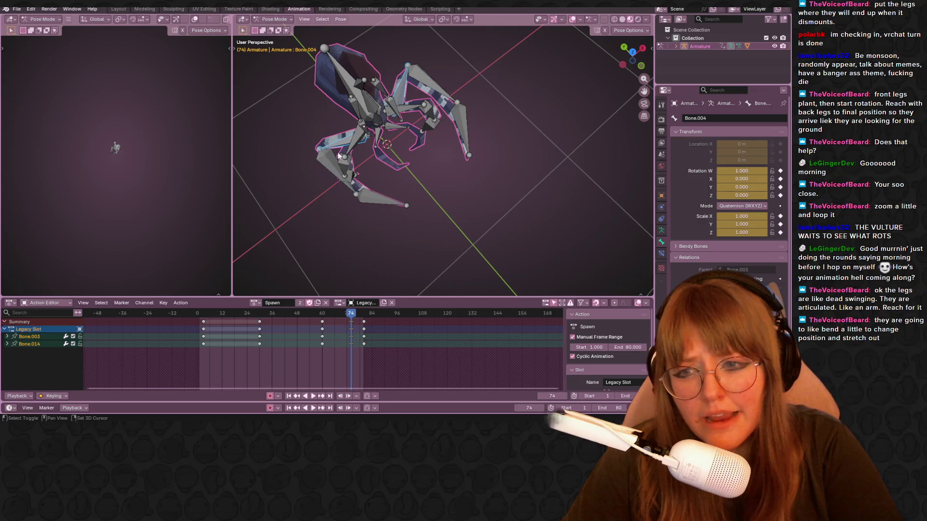
pyautogui.click(622, 64)
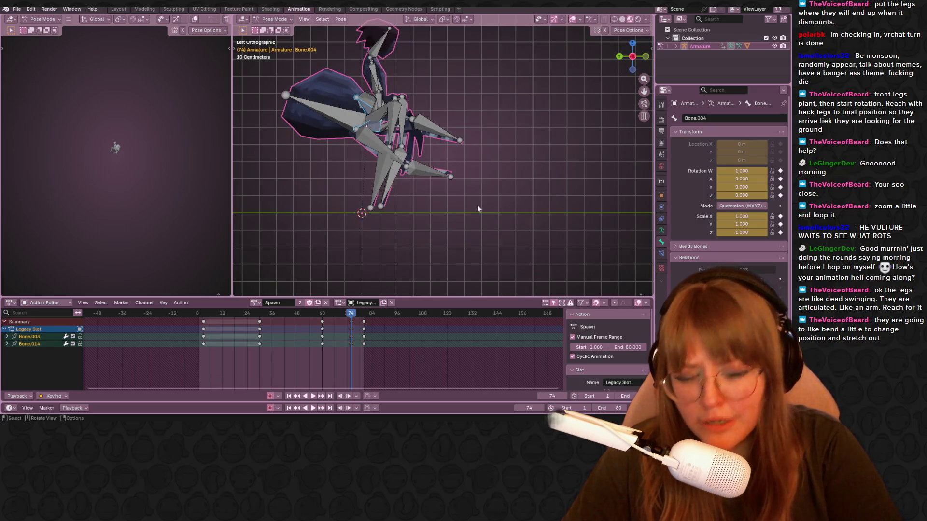
pyautogui.press('r')
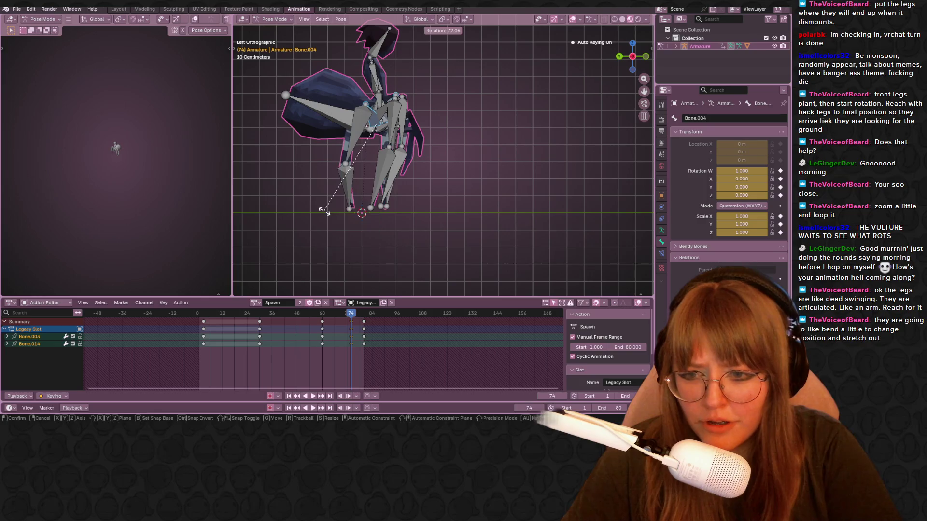
pyautogui.click(358, 289)
# Step: Play and scrub the loop around frame 68 to check the new reaching motion
pyautogui.press('space')
pyautogui.moveTo(354, 317)
pyautogui.mouseDown()
pyautogui.moveTo(270, 327)
pyautogui.moveTo(268, 315)
pyautogui.moveTo(371, 324)
pyautogui.mouseUp()
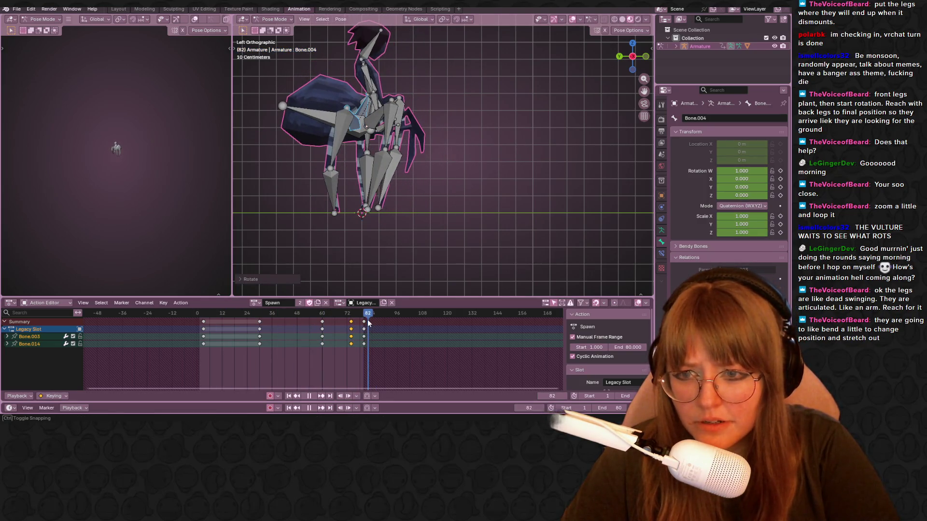
pyautogui.press('Escape')
pyautogui.press('space')
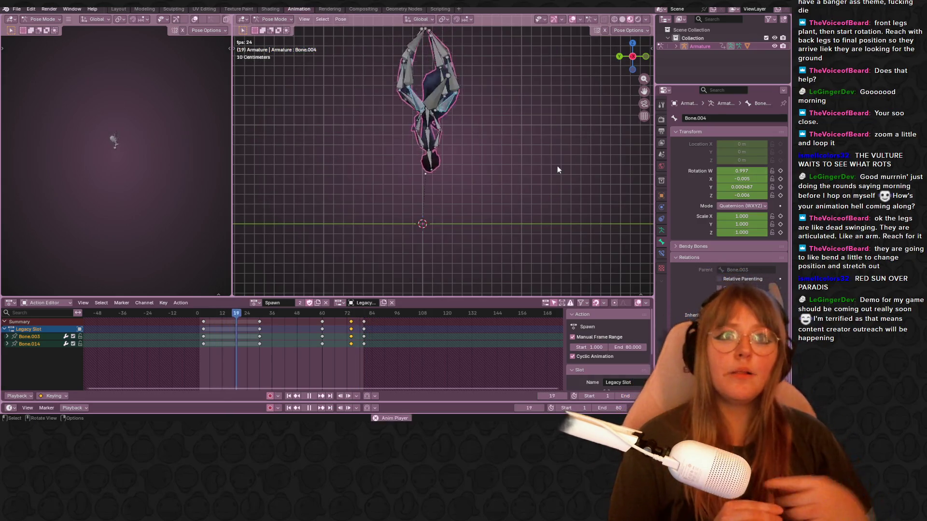
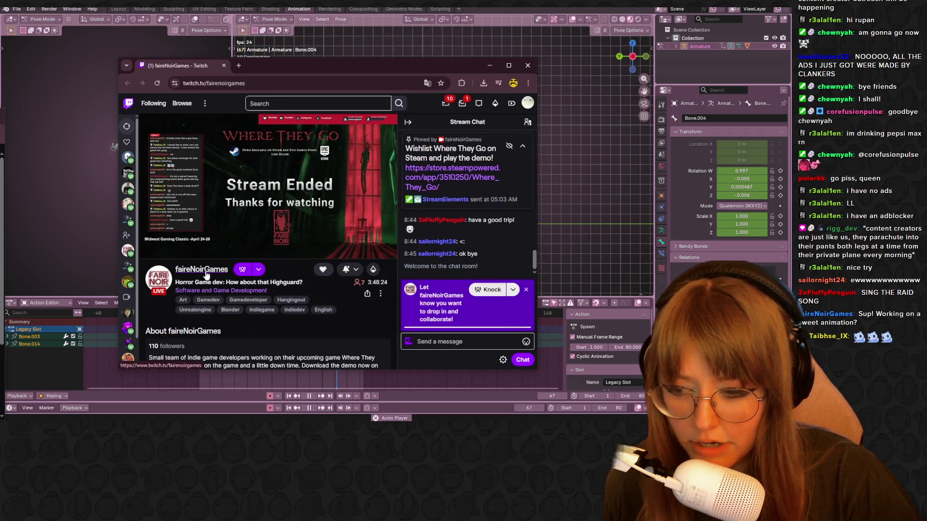
# Step: Browse the Twitch channel's Home tab and featured clips, then bring Blender back to the front
pyautogui.click(204, 271)
pyautogui.scroll(-3, 332, 256)
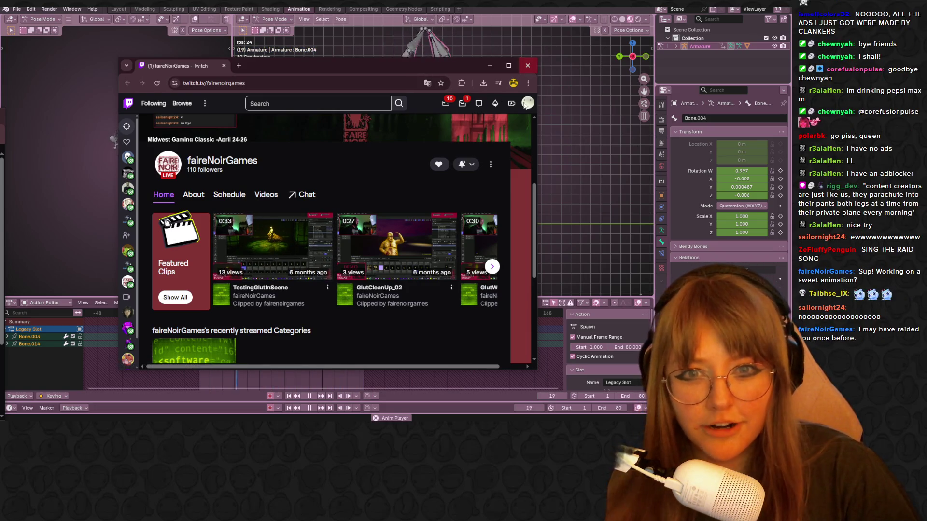
pyautogui.click(48, 168)
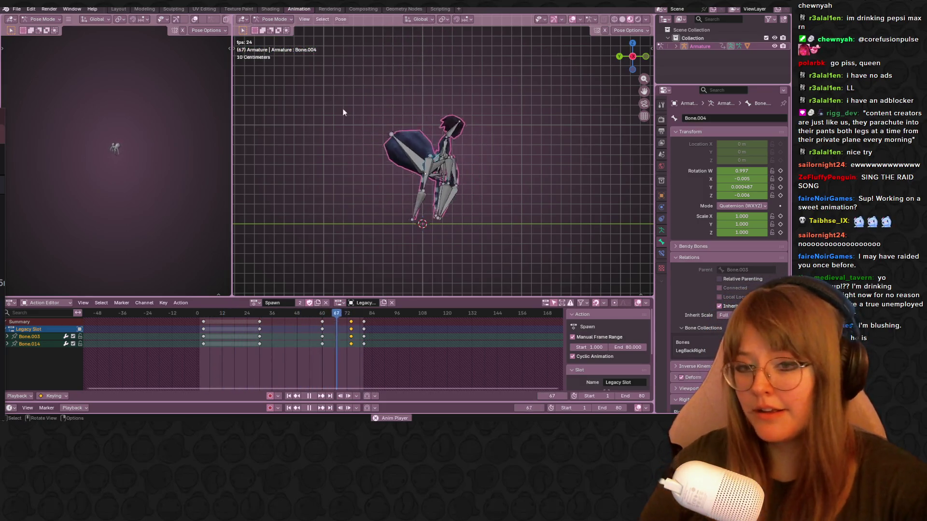
# Step: Pause the Spawn playback and scrub the playhead back to frame 4
pyautogui.click(309, 395)
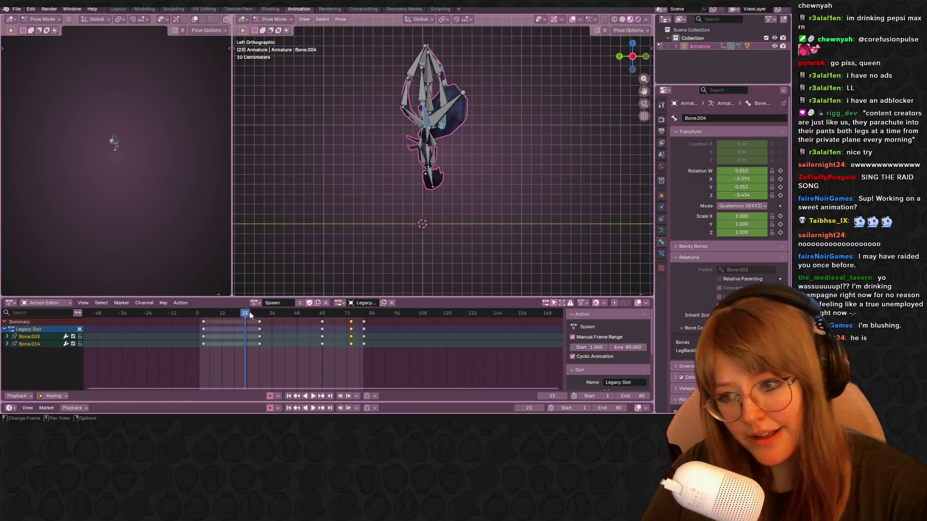
pyautogui.moveTo(247, 314); pyautogui.dragTo(206, 313)
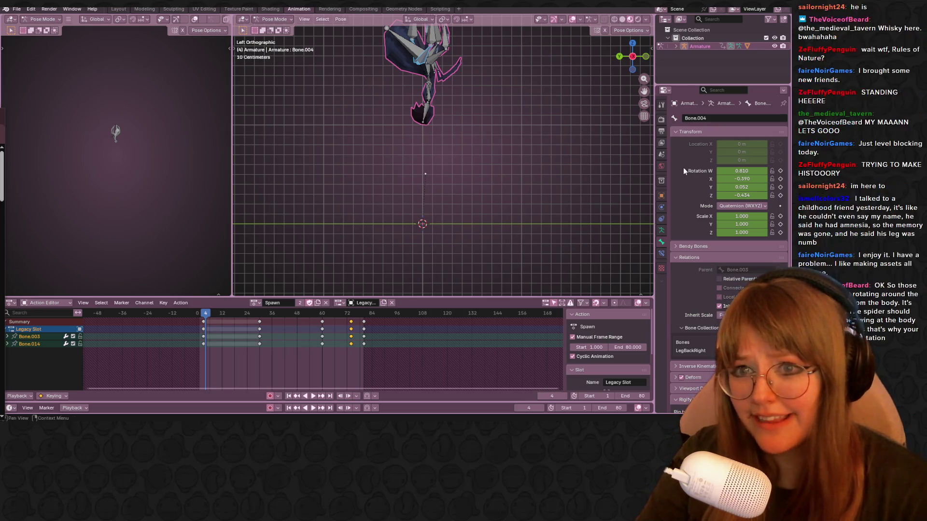
pyautogui.scroll(1, 448, 149)
# Step: Deselect the bones, reframe the spider, and scrub Spawn forward from frame 4 toward frame 71
pyautogui.moveTo(490, 135)
pyautogui.keyDown('shift'); pyautogui.mouseDown(button='middle')
pyautogui.moveTo(464, 161)
pyautogui.moveTo(474, 155)
pyautogui.mouseUp(button='middle'); pyautogui.keyUp('shift')
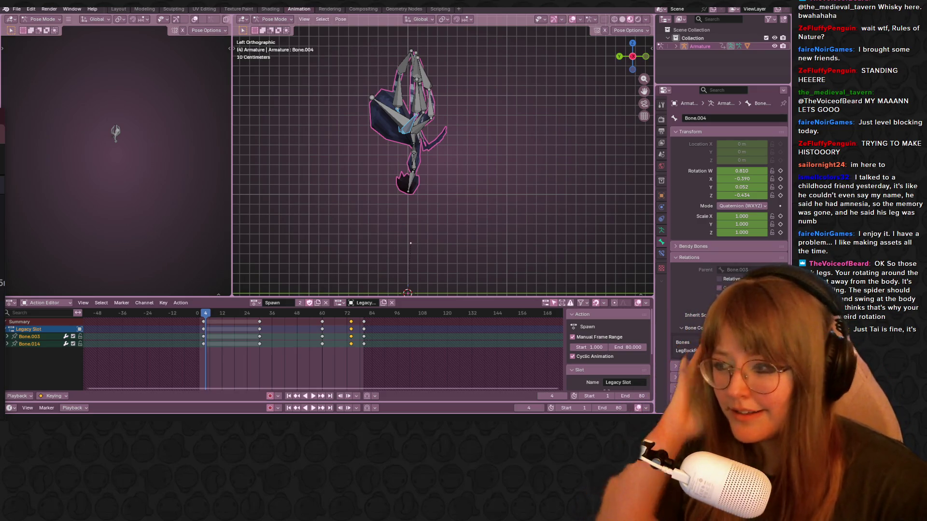
pyautogui.click(318, 186)
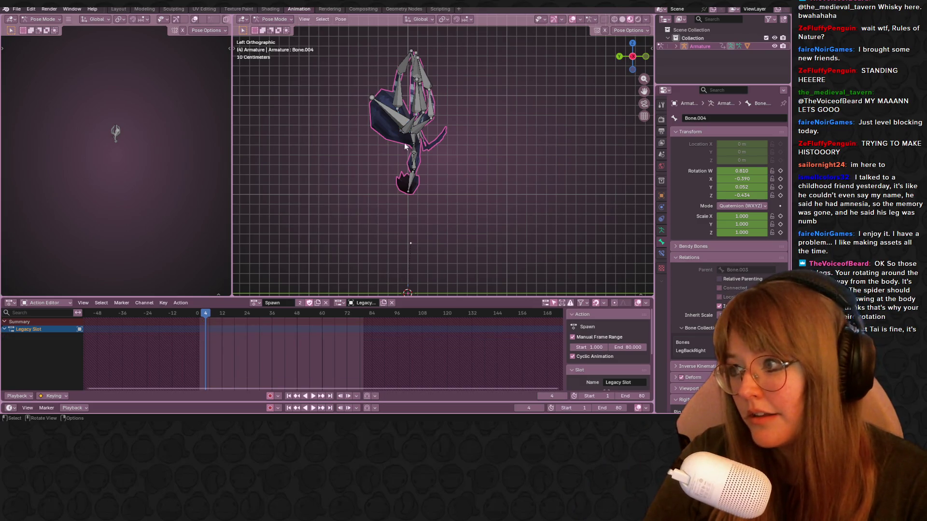
pyautogui.moveTo(479, 84)
pyautogui.mouseDown(button='middle')
pyautogui.moveTo(462, 104)
pyautogui.moveTo(477, 118)
pyautogui.moveTo(460, 117)
pyautogui.mouseUp(button='middle')
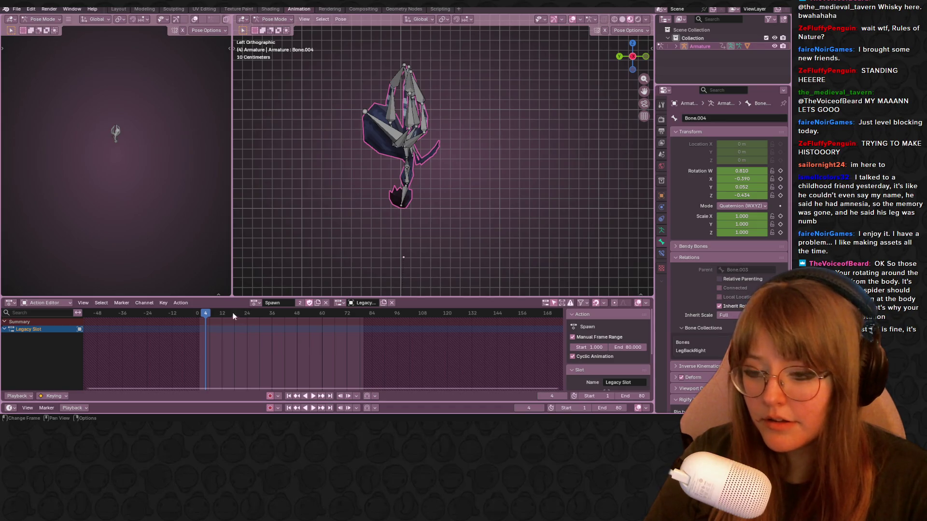
pyautogui.moveTo(213, 314); pyautogui.dragTo(273, 312)
pyautogui.moveTo(562, 133)
pyautogui.keyDown('shift'); pyautogui.mouseDown(button='middle')
pyautogui.moveTo(557, 148)
pyautogui.moveTo(550, 114)
pyautogui.mouseUp(button='middle'); pyautogui.keyUp('shift')
pyautogui.moveTo(274, 312)
pyautogui.mouseDown()
pyautogui.moveTo(346, 318)
pyautogui.moveTo(297, 331)
pyautogui.moveTo(327, 317)
pyautogui.moveTo(306, 318)
pyautogui.moveTo(345, 316)
pyautogui.mouseUp()
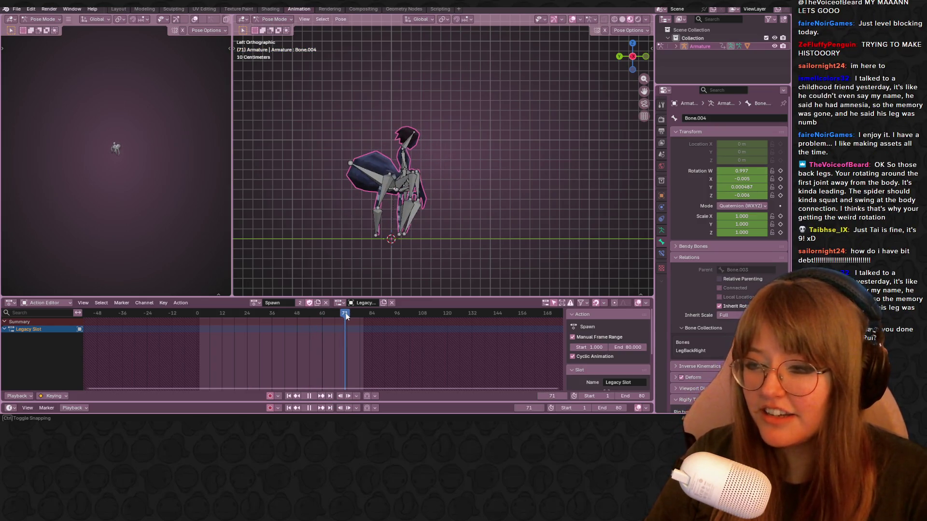
# Step: Scrub Spawn to frame 73 and back to frame 28 to review the legs, then browse saved actions
pyautogui.moveTo(345, 316); pyautogui.dragTo(349, 315)
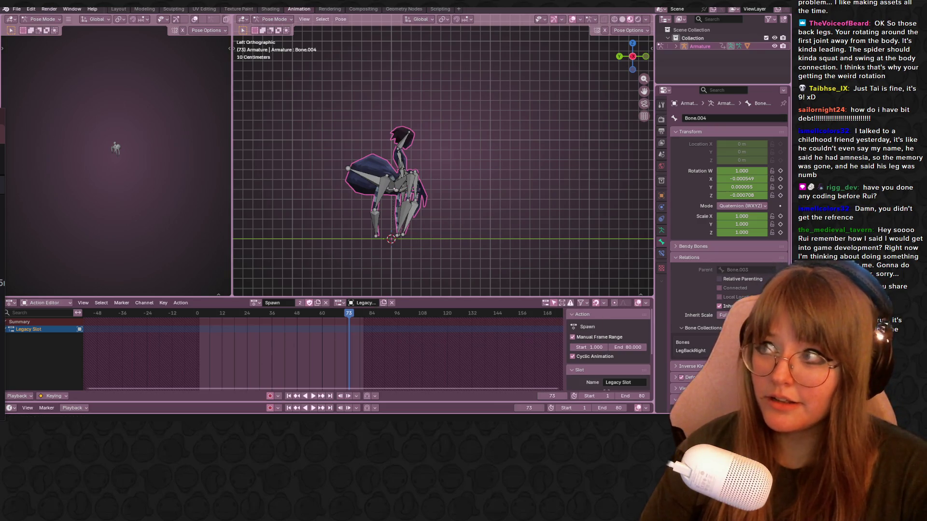
pyautogui.moveTo(350, 309)
pyautogui.mouseDown()
pyautogui.moveTo(255, 317)
pyautogui.moveTo(227, 331)
pyautogui.moveTo(341, 320)
pyautogui.moveTo(266, 327)
pyautogui.mouseUp()
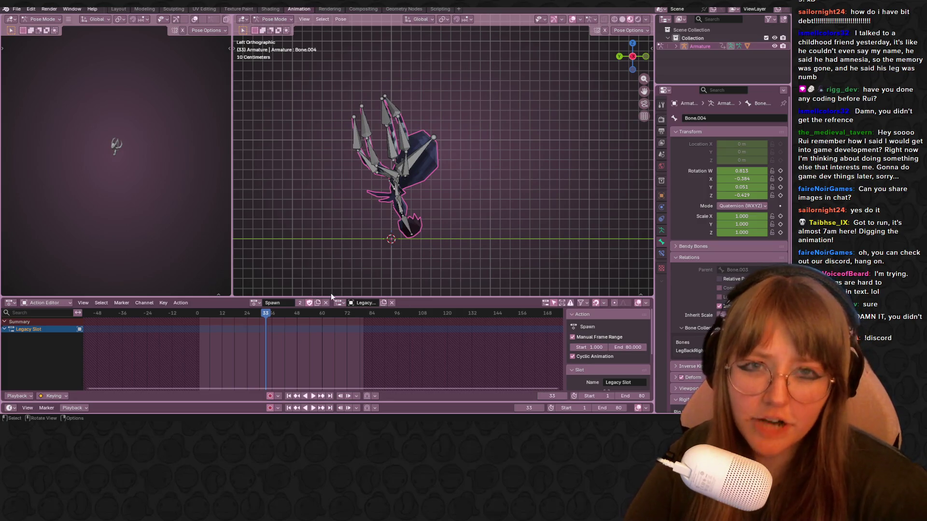
pyautogui.click(256, 303)
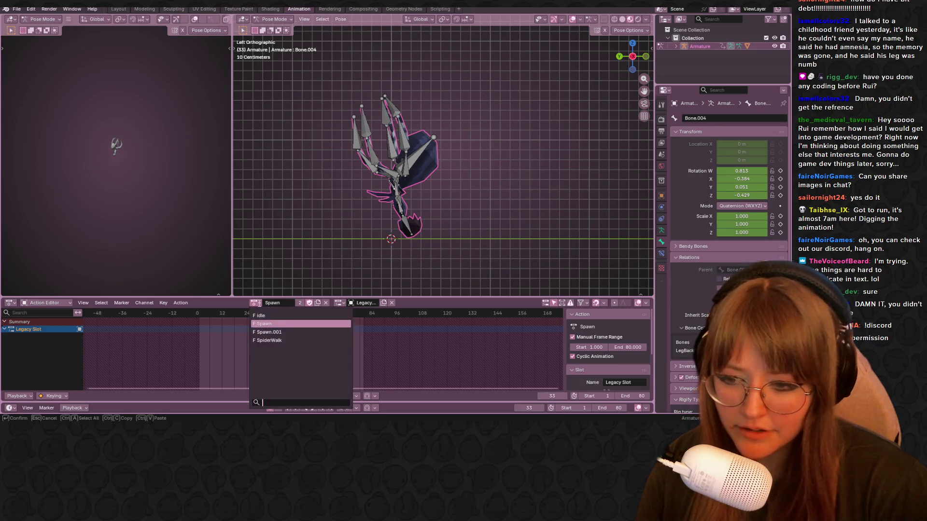
# Step: Switch the rig to the idle action, scrub it to frame 59, select Bone.019, then return to frame 1
pyautogui.click(321, 323)
pyautogui.moveTo(265, 316)
pyautogui.mouseDown()
pyautogui.moveTo(253, 316)
pyautogui.moveTo(322, 325)
pyautogui.mouseUp()
pyautogui.click(395, 189)
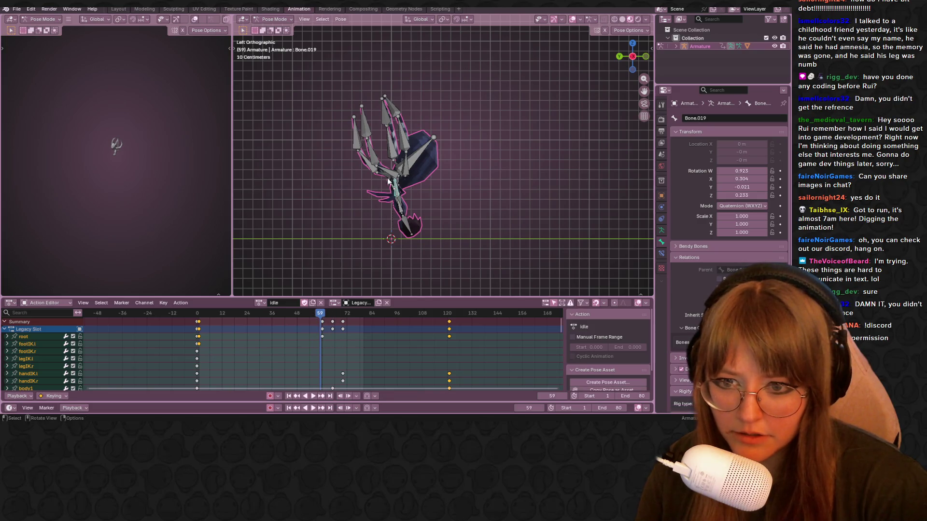
pyautogui.click(265, 306)
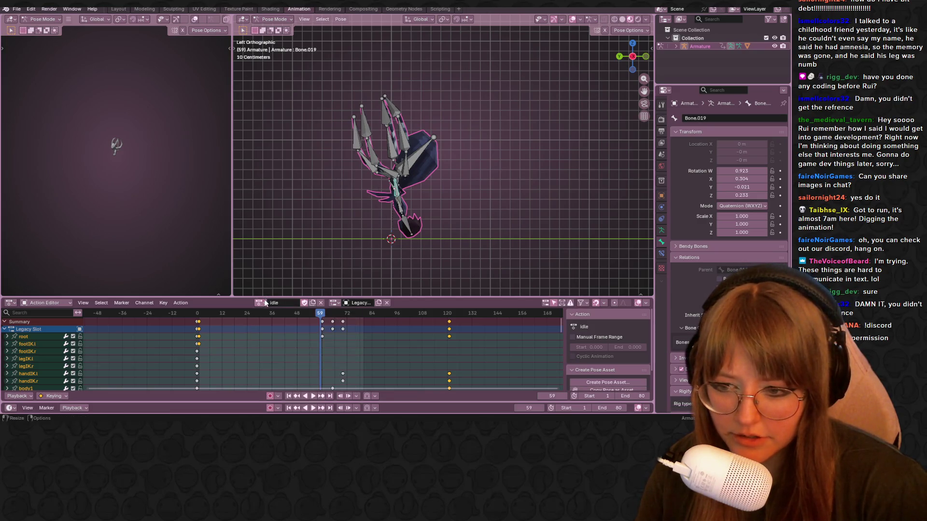
pyautogui.moveTo(321, 313); pyautogui.dragTo(199, 314)
pyautogui.scroll(-4, 417, 215)
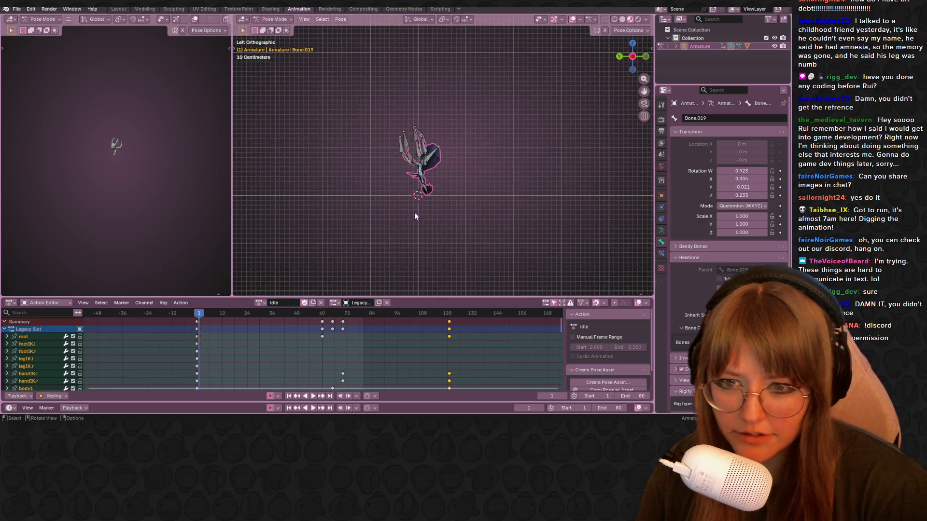
# Step: Assign SpiderWalk to the rig and make it a single-user copy, SpiderWalk.001
pyautogui.click(261, 303)
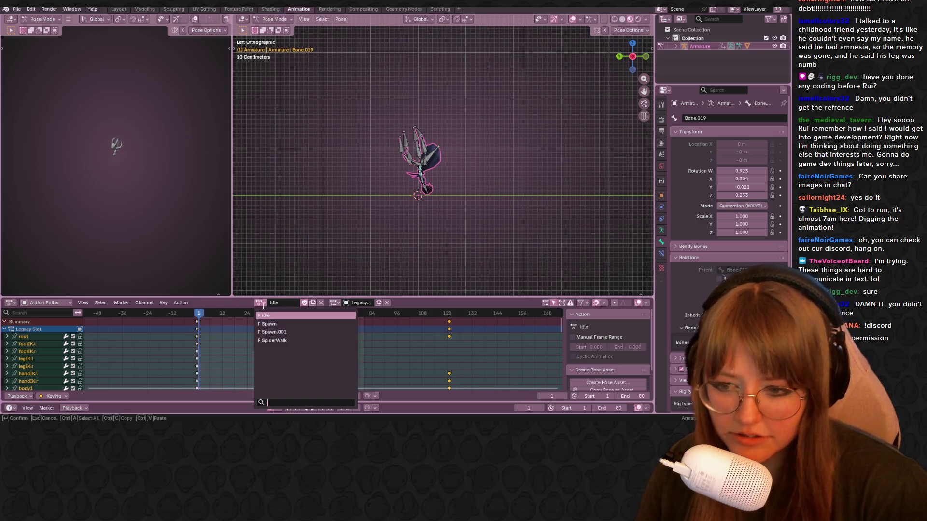
pyautogui.click(282, 341)
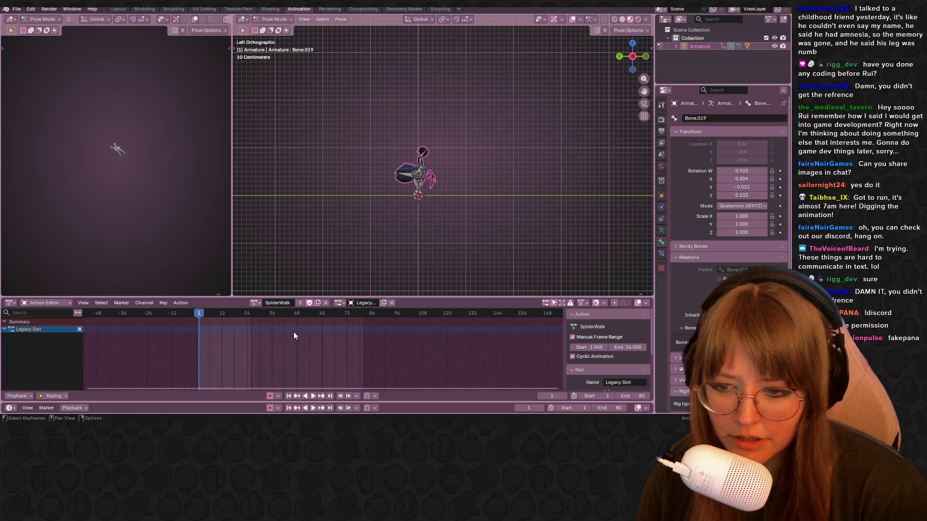
pyautogui.click(317, 303)
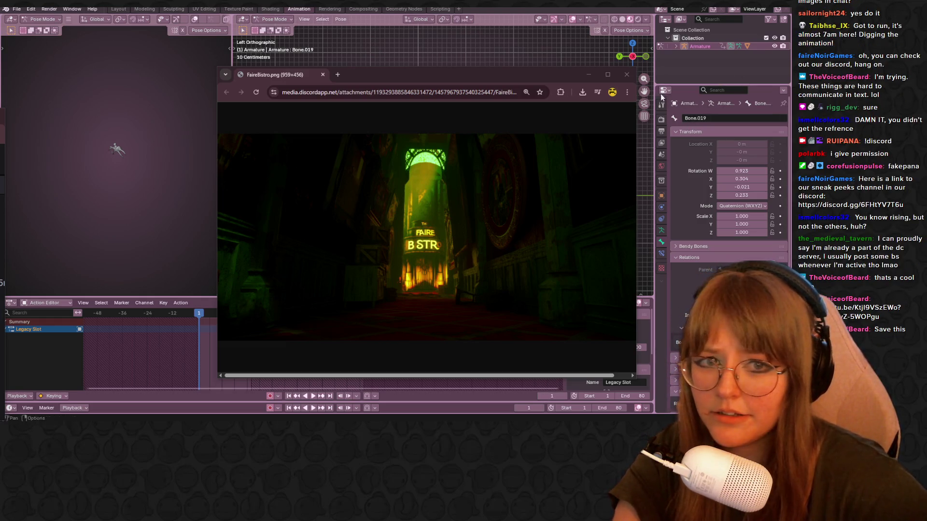
# Step: Leave the FaireBistro.png image and return to the Blender spider scene
pyautogui.click(45, 100)
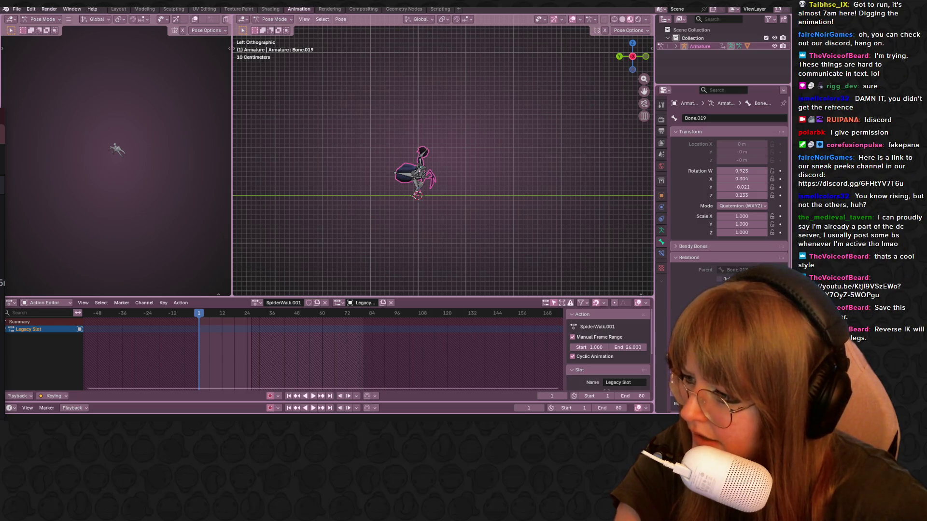
# Step: Preview the walk, select all the spider's bones, orbit to a low side view and scrub to frame 9
pyautogui.scroll(2, 396, 174)
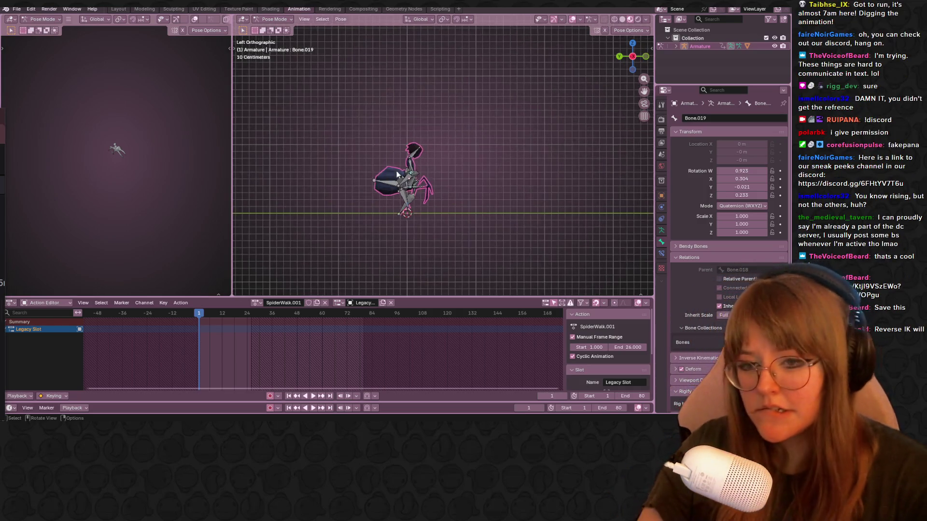
pyautogui.scroll(2, 397, 174)
pyautogui.scroll(-2, 469, 204)
pyautogui.scroll(1, 469, 205)
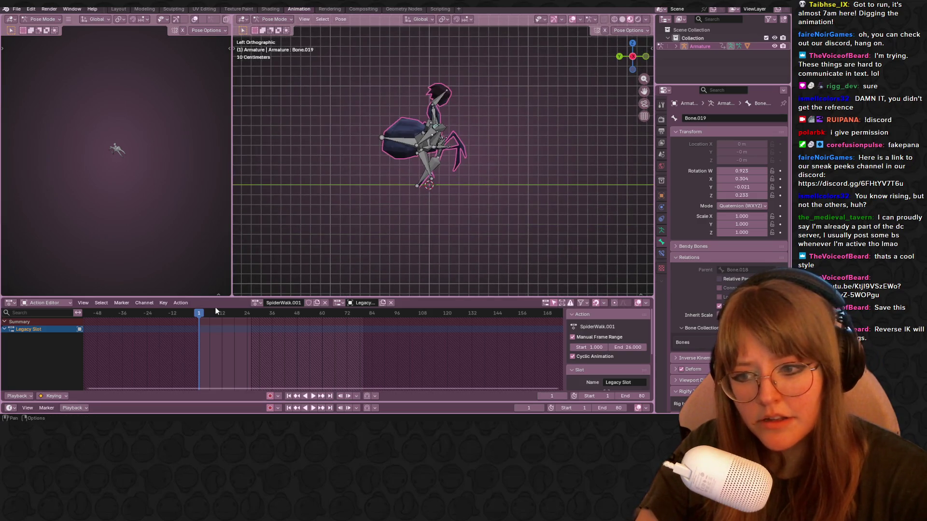
pyautogui.press('space')
pyautogui.moveTo(579, 140)
pyautogui.mouseDown(button='middle')
pyautogui.moveTo(515, 180)
pyautogui.moveTo(461, 232)
pyautogui.mouseUp(button='middle')
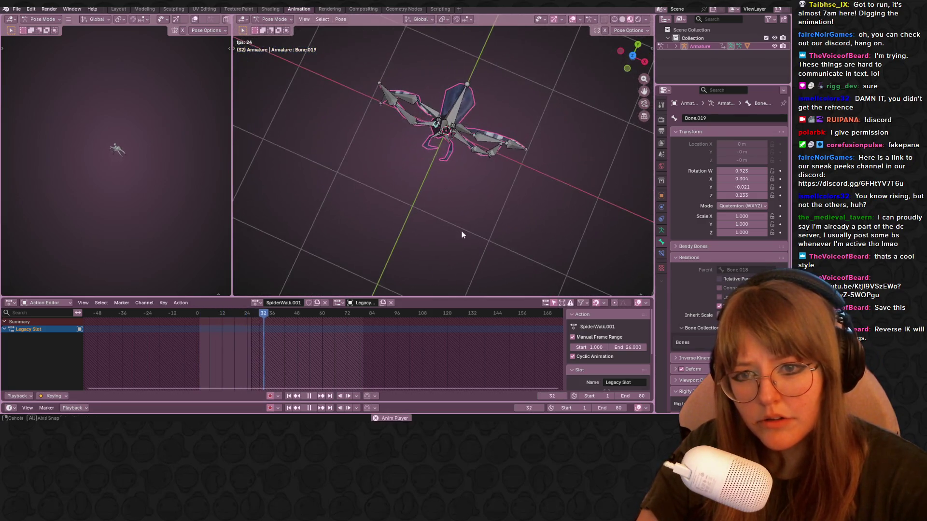
pyautogui.press('space')
pyautogui.press('a')
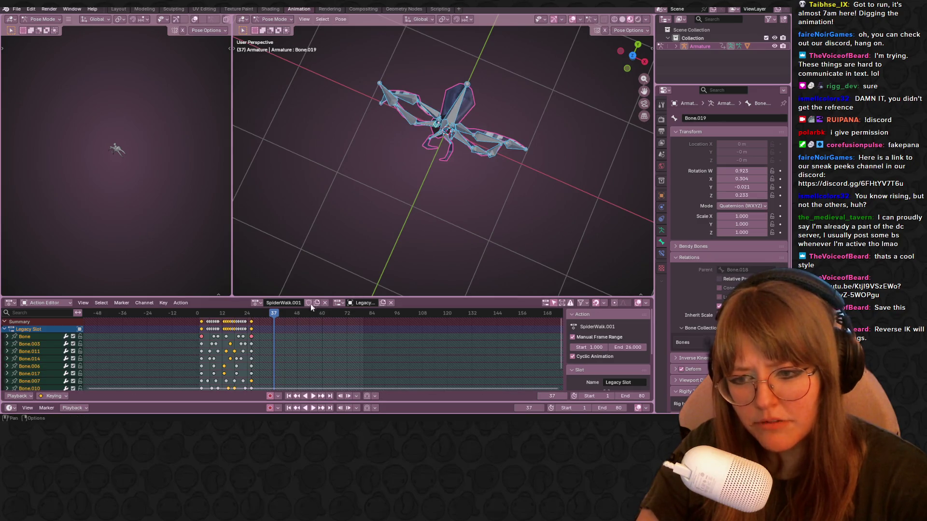
pyautogui.moveTo(447, 198)
pyautogui.mouseDown(button='middle')
pyautogui.moveTo(503, 149)
pyautogui.moveTo(465, 123)
pyautogui.moveTo(369, 247)
pyautogui.moveTo(436, 176)
pyautogui.moveTo(311, 295)
pyautogui.mouseUp(button='middle')
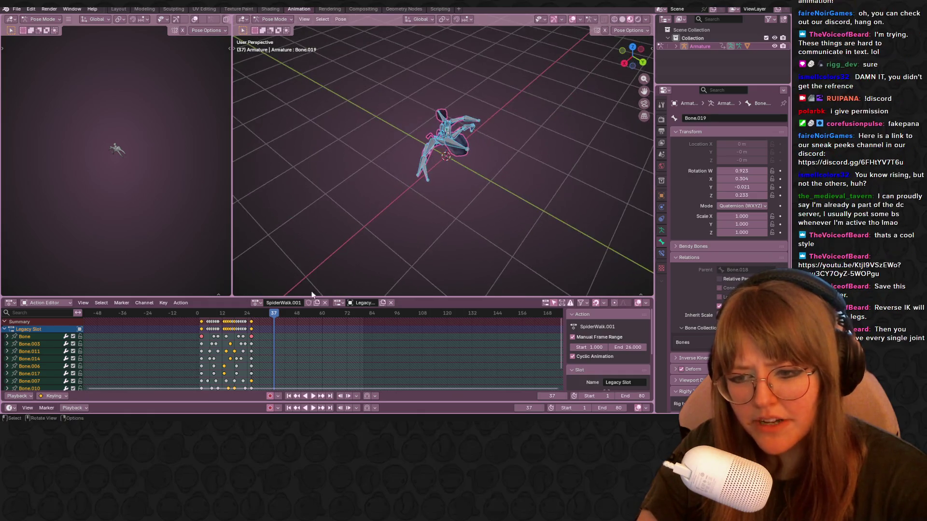
pyautogui.moveTo(273, 314); pyautogui.dragTo(216, 314)
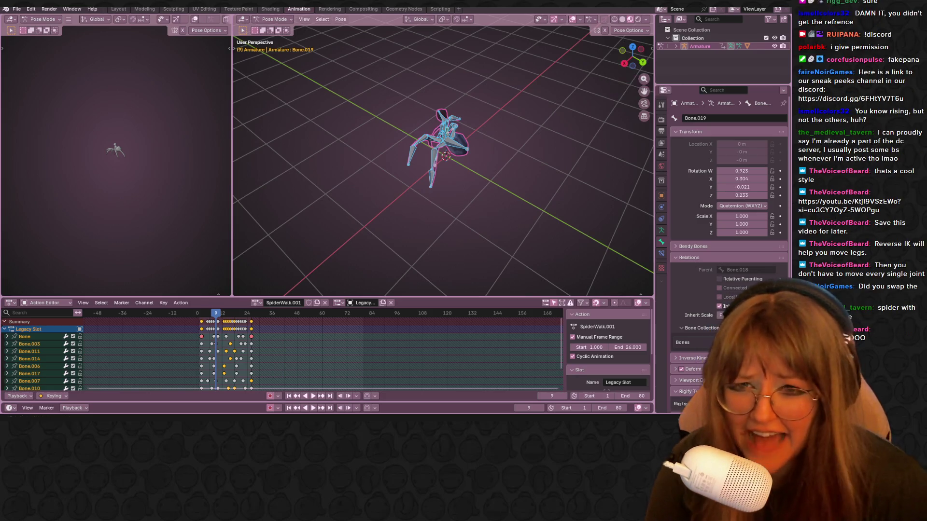
# Step: Switch to Front Orthographic view, zoom in on the spider, and play the SpiderWalk cycle
pyautogui.click(621, 50)
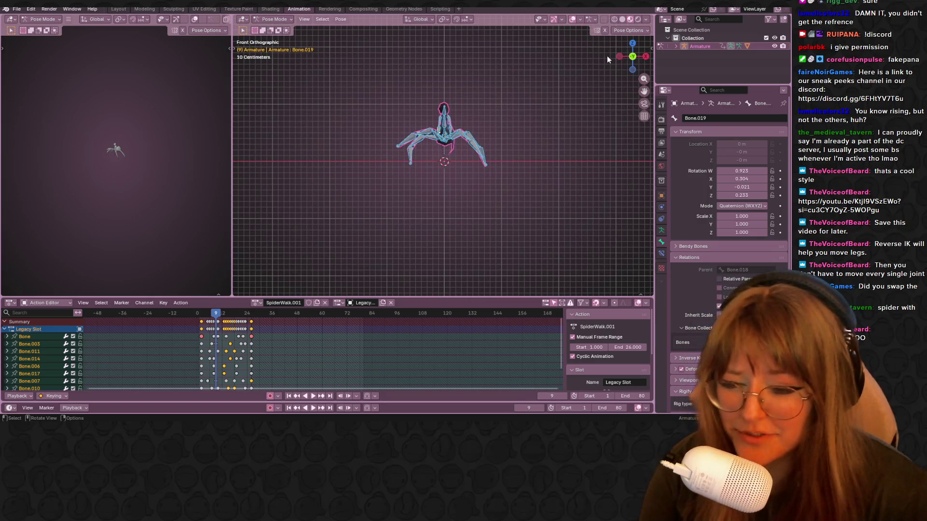
pyautogui.scroll(3, 464, 143)
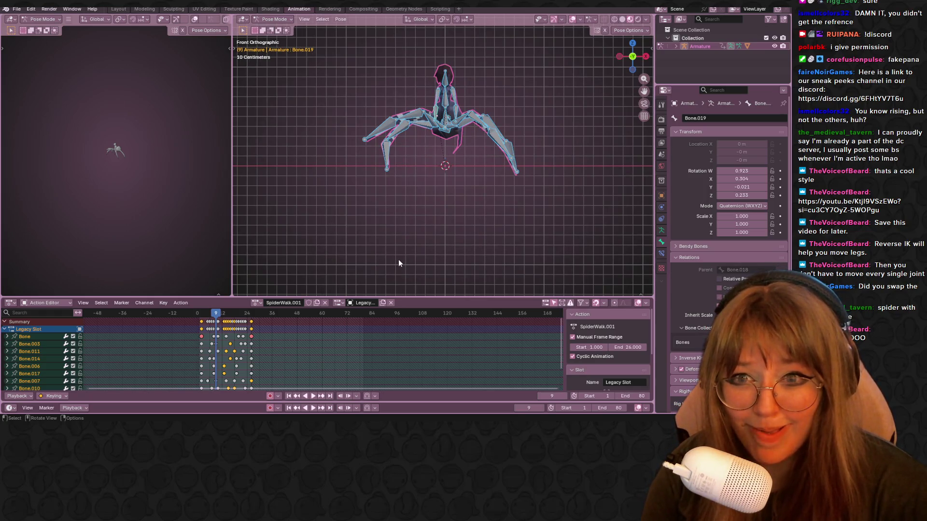
pyautogui.click(313, 396)
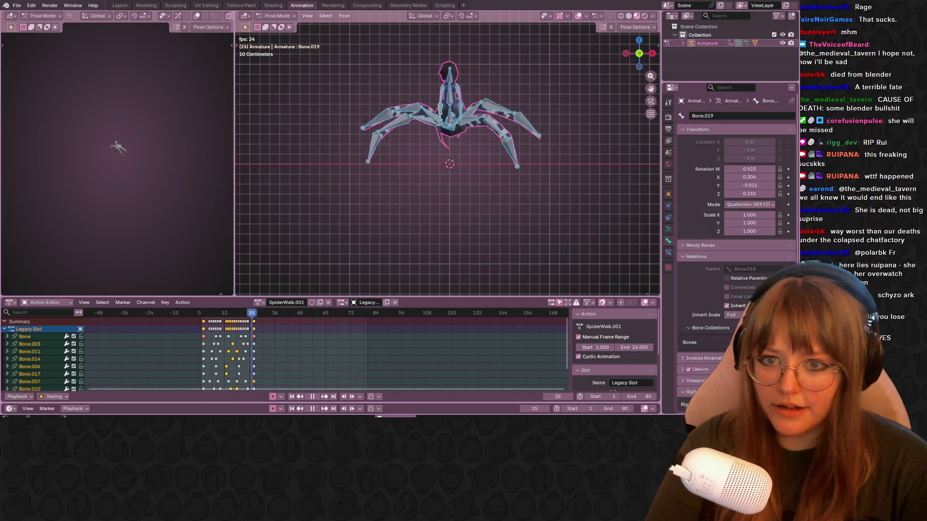
# Step: Stop playback, scrub to frame 25, then replay the walk from the first frame and stop it
pyautogui.press('space')
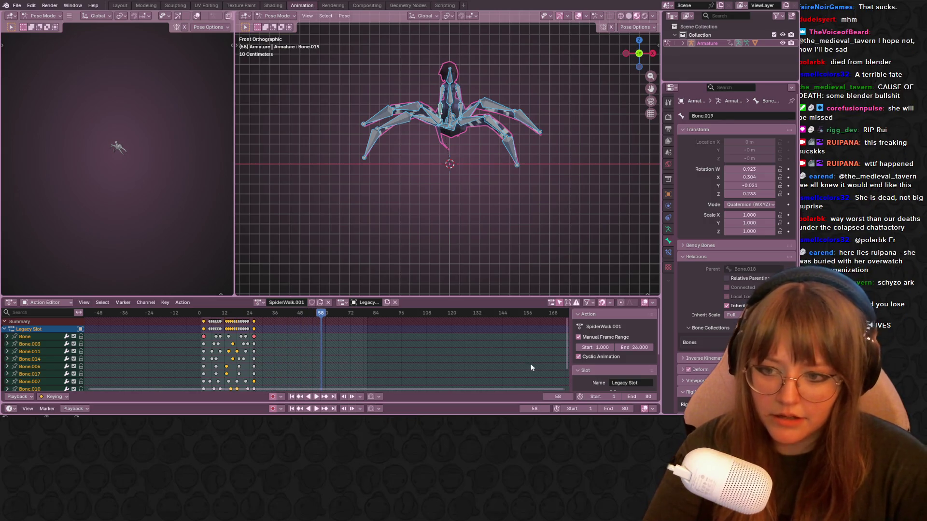
pyautogui.moveTo(323, 317); pyautogui.dragTo(252, 315)
pyautogui.press('space')
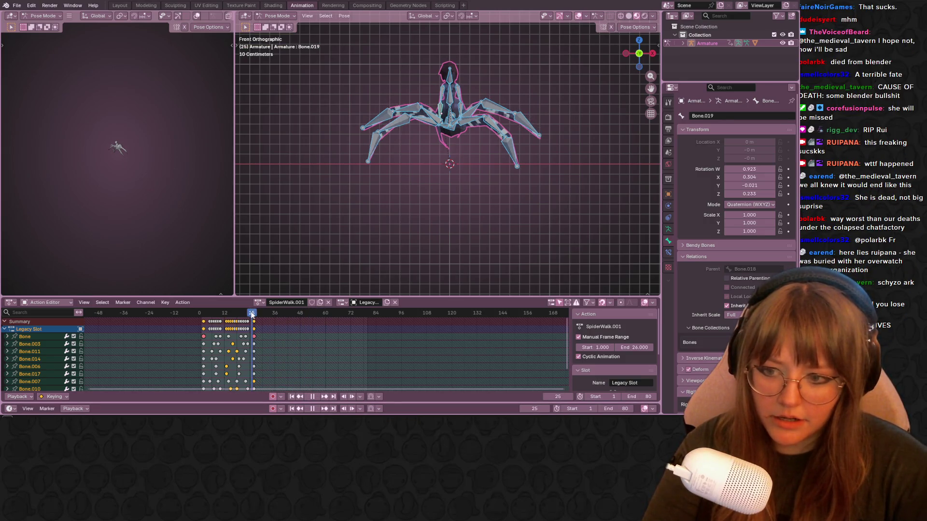
pyautogui.hotkey('shift', 'Left')
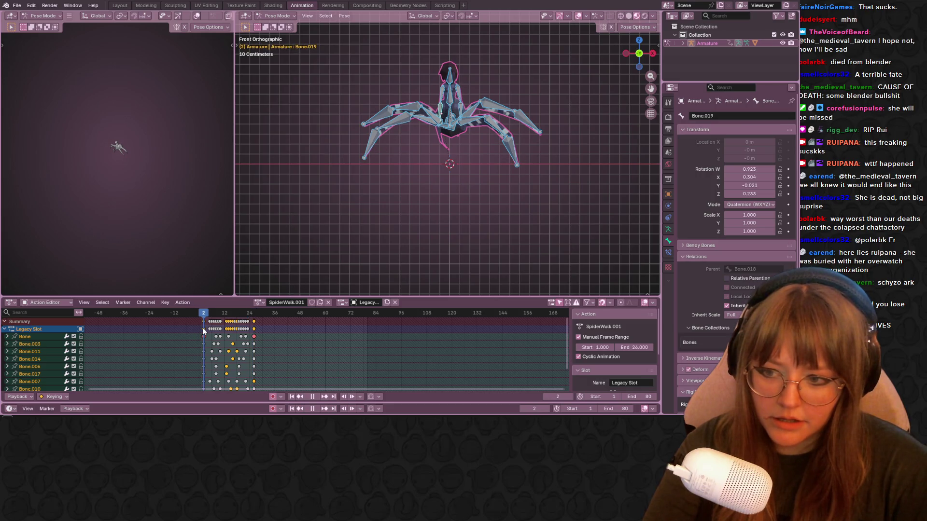
pyautogui.press('space')
pyautogui.write('14')
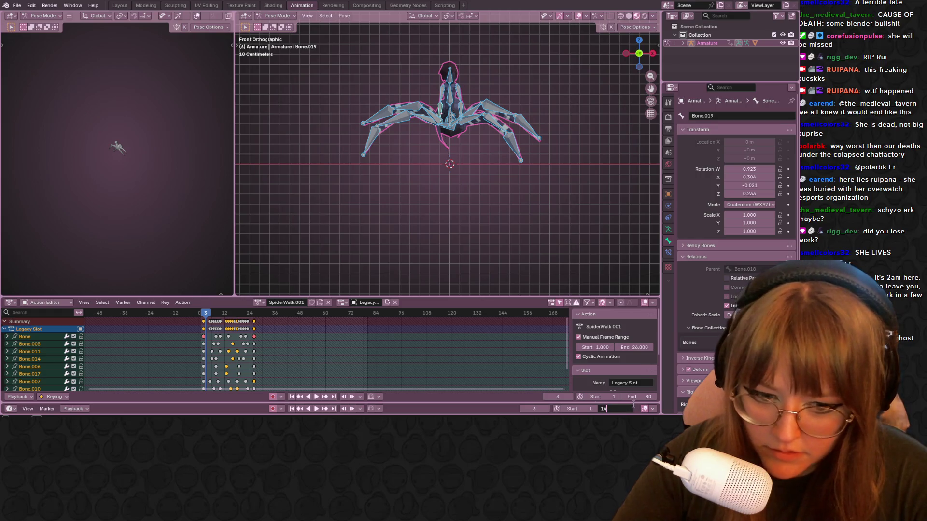
# Step: Set the playback range to start at frame 2 and end at frame 26
pyautogui.press('Return')
pyautogui.moveTo(216, 316); pyautogui.dragTo(255, 323)
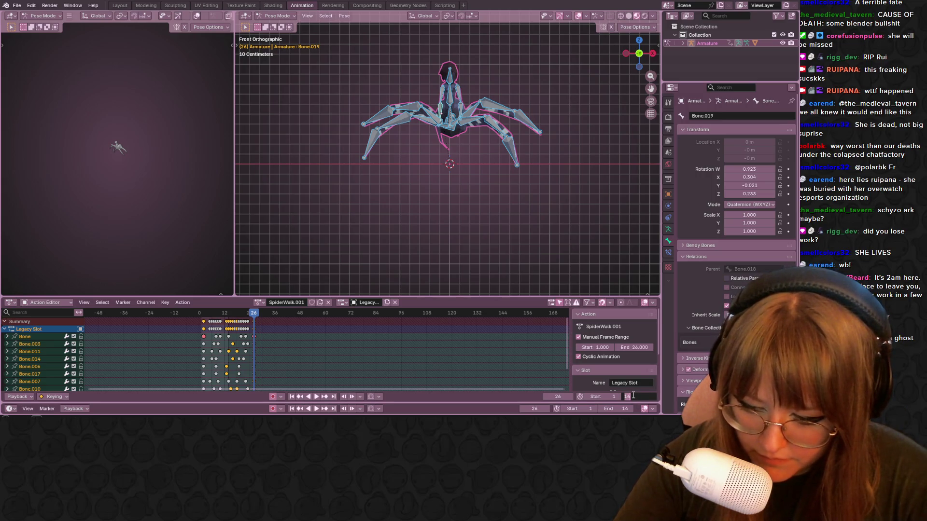
pyautogui.click(639, 396)
pyautogui.write('26')
pyautogui.press('Return')
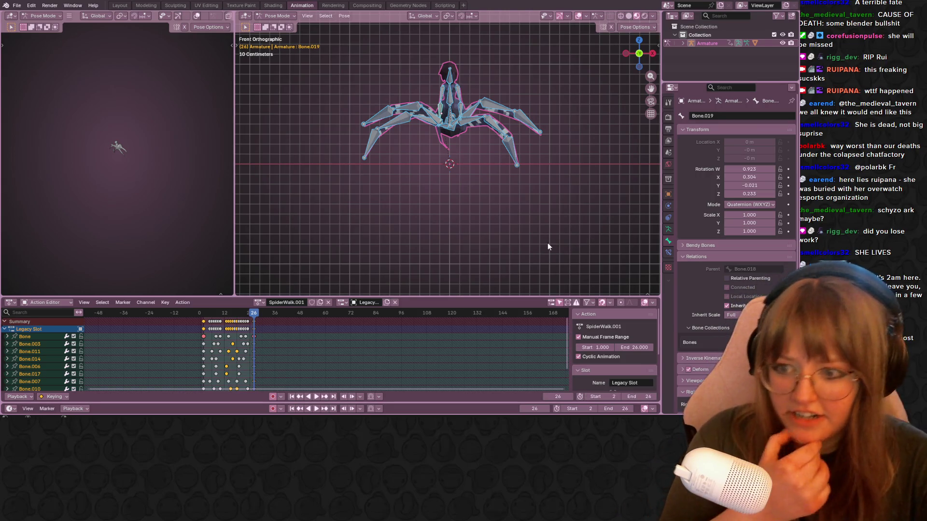
pyautogui.press('Return')
# Step: Zoom in on the spider and play the shortened 2–26 cycle, pausing on frame 22
pyautogui.scroll(1, 478, 105)
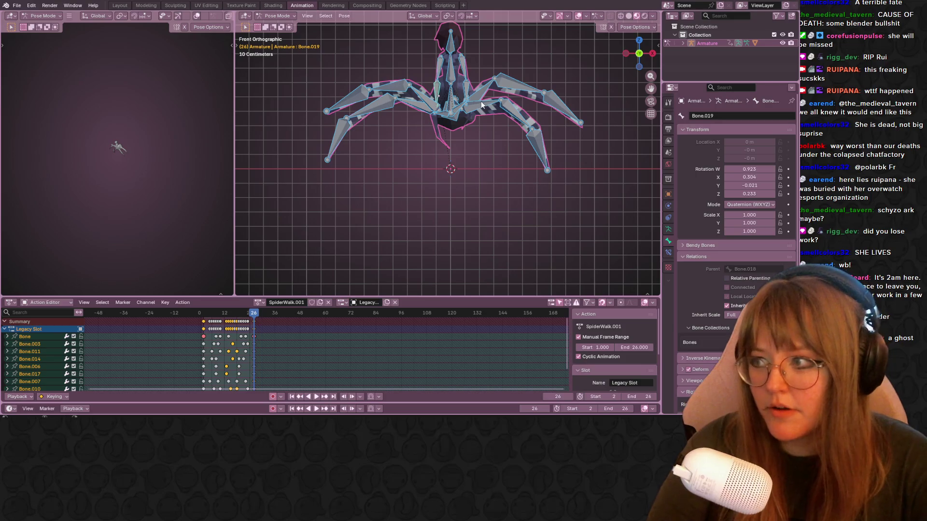
pyautogui.keyDown('shift'); pyautogui.moveTo(481, 101); pyautogui.dragTo(453, 142, button='middle'); pyautogui.keyUp('shift')
pyautogui.press('space')
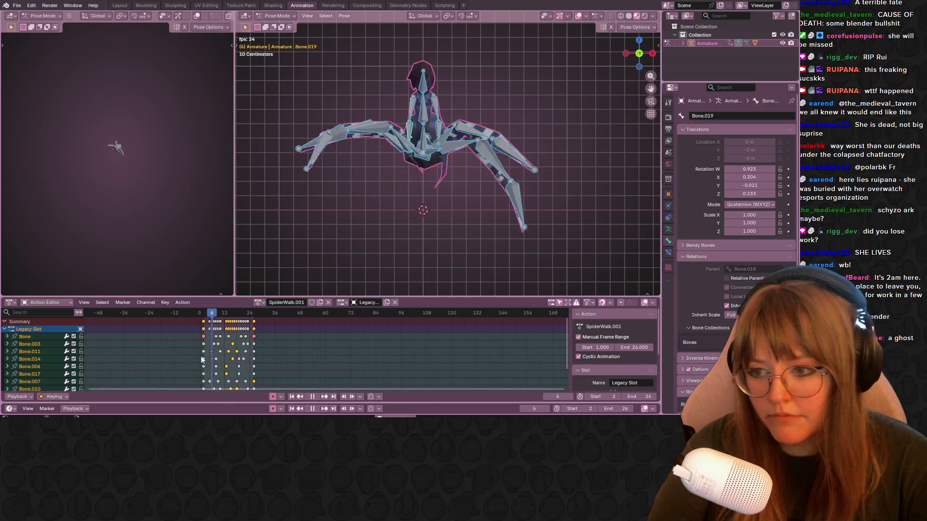
pyautogui.press('space')
pyautogui.scroll(-2, 436, 144)
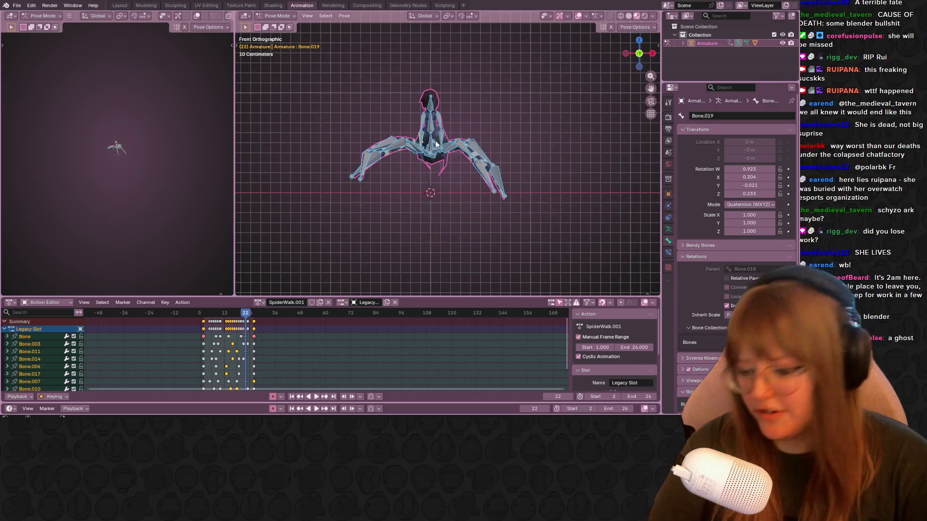
# Step: Return to the Layout workspace and orbit the viewport around the spider armature
pyautogui.click(121, 6)
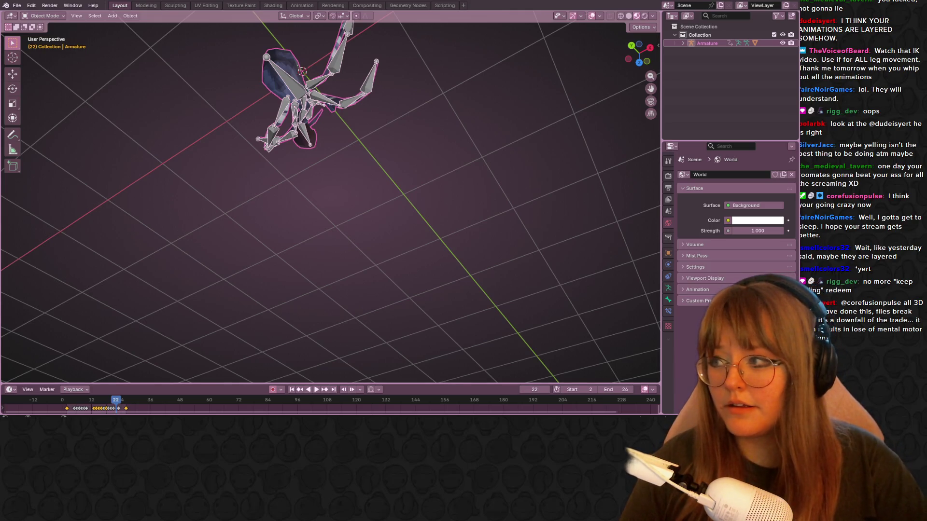
pyautogui.moveTo(551, 160)
pyautogui.mouseDown(button='middle')
pyautogui.moveTo(544, 222)
pyautogui.moveTo(545, 188)
pyautogui.moveTo(531, 197)
pyautogui.moveTo(401, 115)
pyautogui.mouseUp(button='middle')
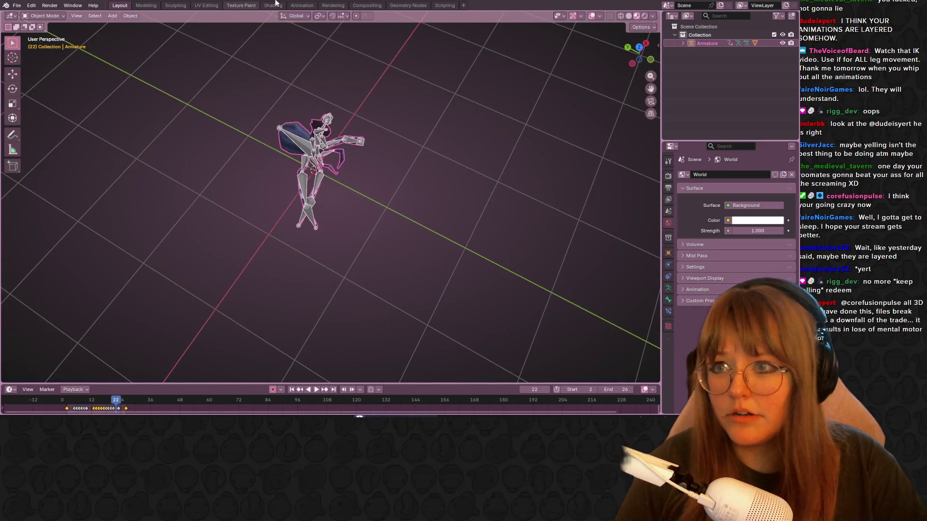
# Step: In the Animation workspace, give SpiderWalk.001 a fake user, play the walk, and snap to Front Orthographic
pyautogui.click(302, 5)
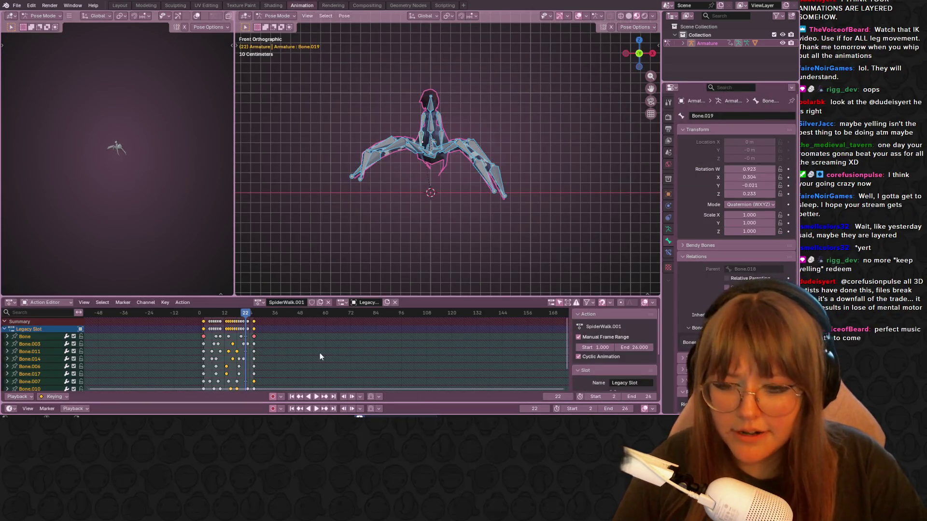
pyautogui.scroll(1, 321, 338)
pyautogui.click(312, 305)
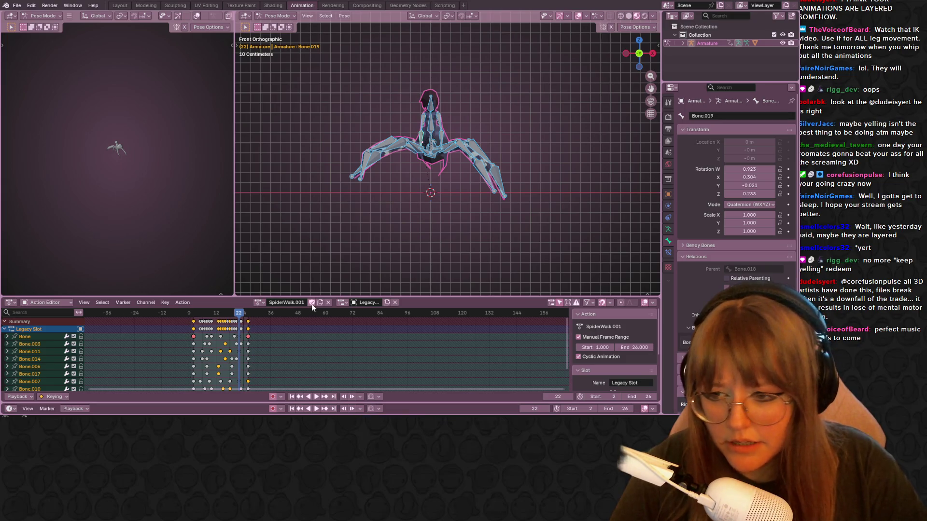
pyautogui.moveTo(430, 241)
pyautogui.mouseDown(button='middle')
pyautogui.moveTo(451, 224)
pyautogui.moveTo(490, 216)
pyautogui.moveTo(471, 241)
pyautogui.mouseUp(button='middle')
pyautogui.press('space')
pyautogui.press('space')
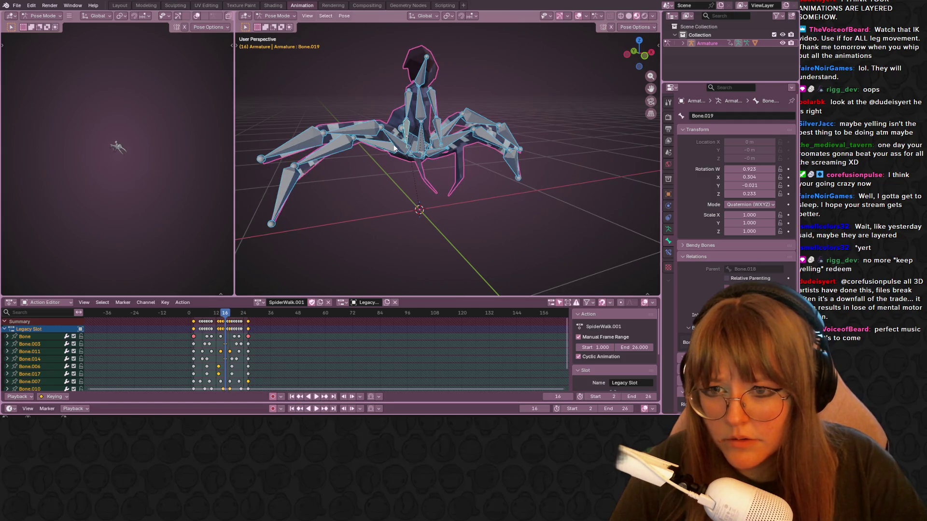
pyautogui.click(395, 148)
pyautogui.moveTo(640, 54)
pyautogui.mouseDown()
pyautogui.moveTo(628, 50)
pyautogui.moveTo(644, 34)
pyautogui.mouseUp()
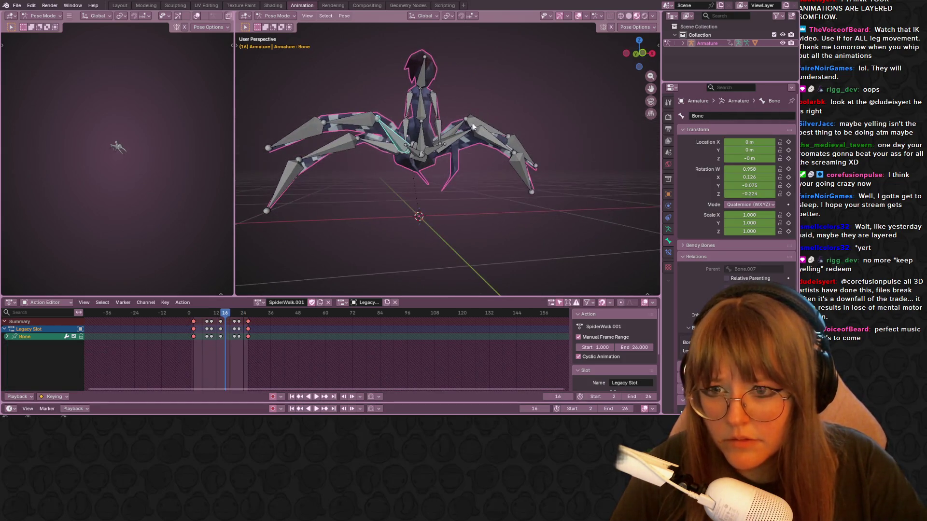
pyautogui.click(642, 52)
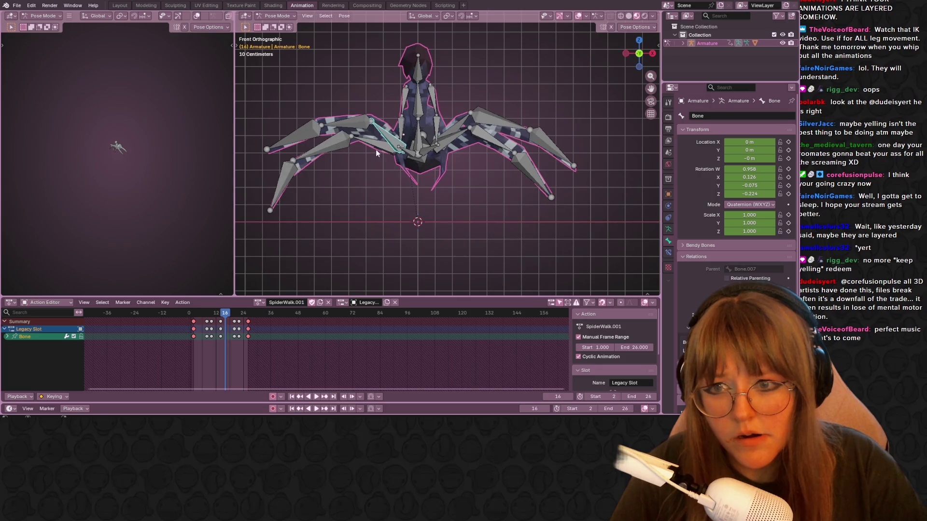
# Step: Select Bone.003, Bone, Bone.011 and Bone.014 to see their keyframes, then scrub and stop on frame 16
pyautogui.click(353, 125)
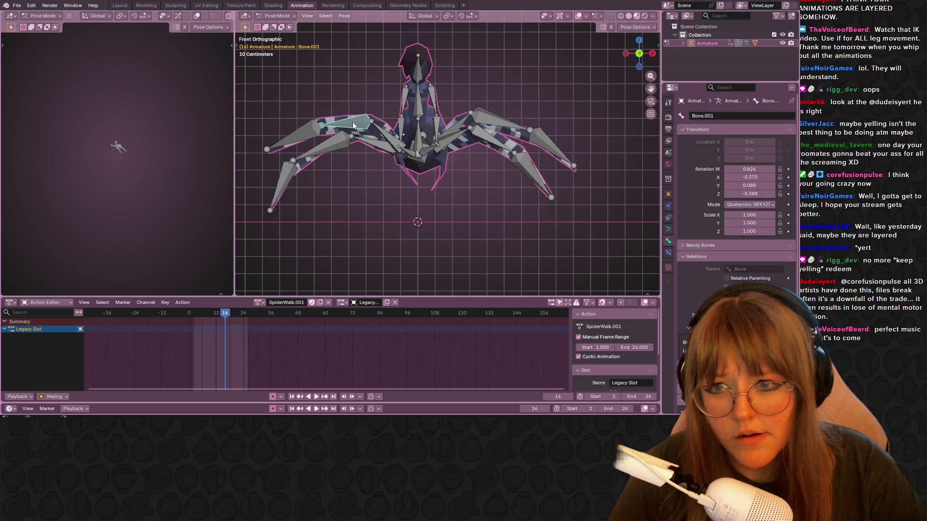
pyautogui.click(364, 145)
pyautogui.keyDown('shift'); pyautogui.click(377, 142); pyautogui.keyUp('shift')
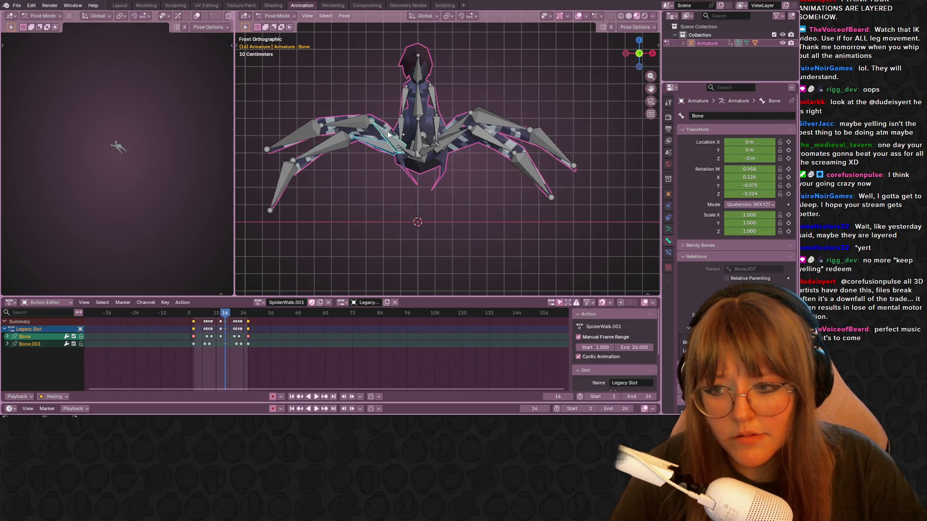
pyautogui.keyDown('shift'); pyautogui.click(453, 137); pyautogui.keyUp('shift')
pyautogui.keyDown('shift'); pyautogui.click(459, 128); pyautogui.keyUp('shift')
pyautogui.scroll(4, 294, 289)
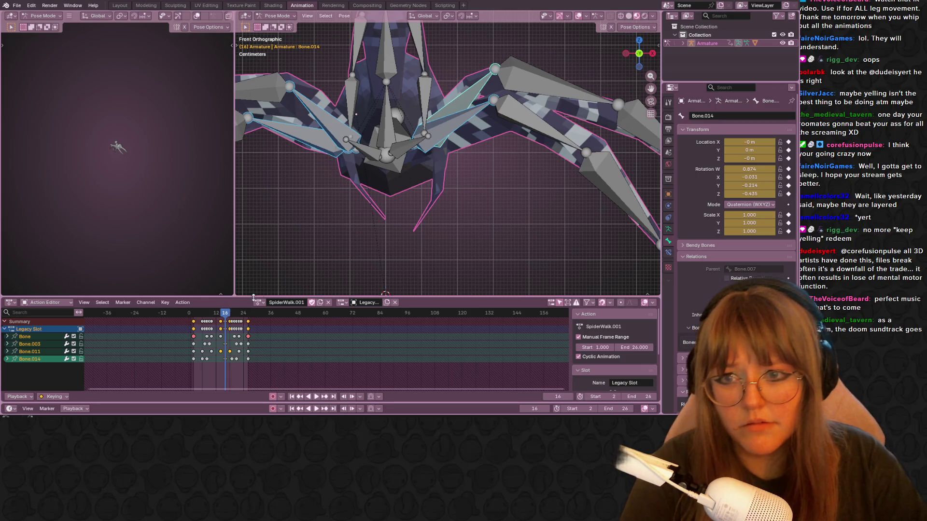
pyautogui.scroll(-4, 258, 268)
pyautogui.moveTo(235, 314)
pyautogui.mouseDown()
pyautogui.moveTo(204, 316)
pyautogui.moveTo(193, 328)
pyautogui.moveTo(230, 329)
pyautogui.mouseUp()
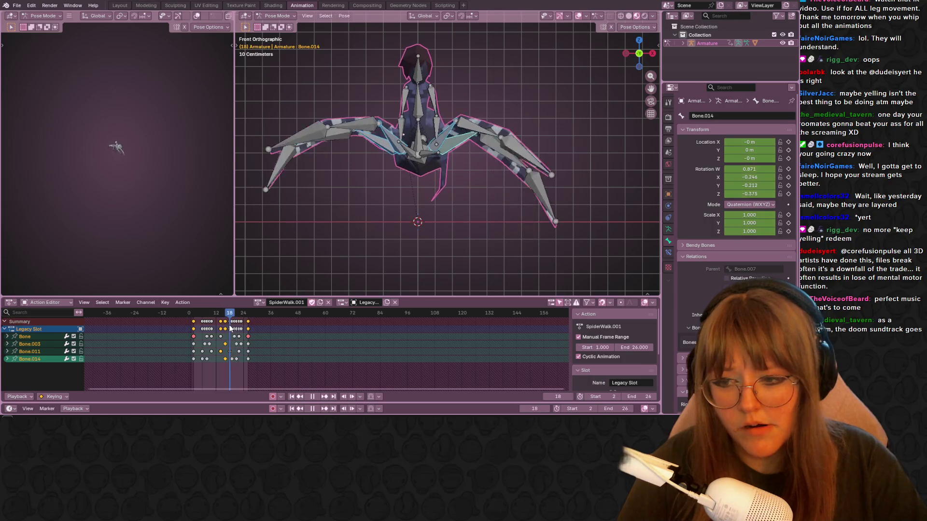
pyautogui.press('space')
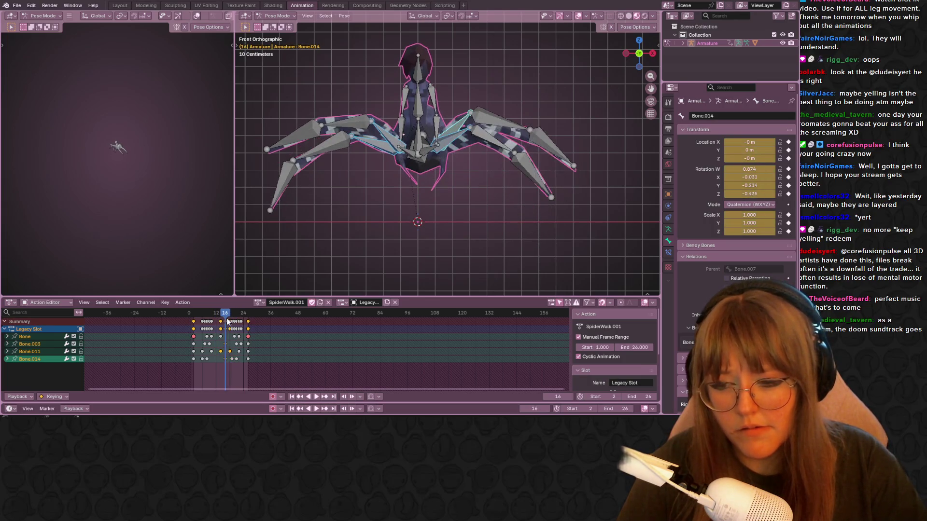
# Step: Select the front leg bones and, at frame 2, rotate Bone.003 downward
pyautogui.click(367, 145)
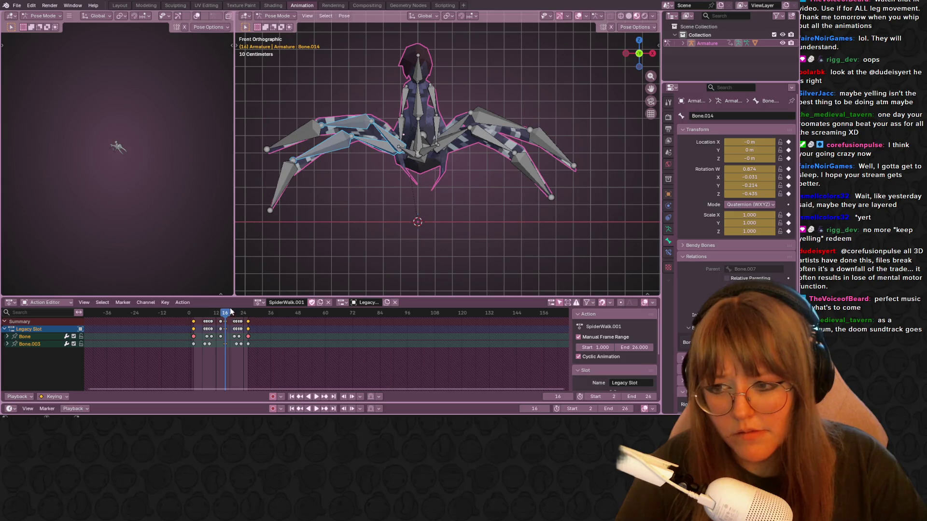
pyautogui.moveTo(231, 312); pyautogui.dragTo(193, 316)
pyautogui.scroll(-2, 413, 147)
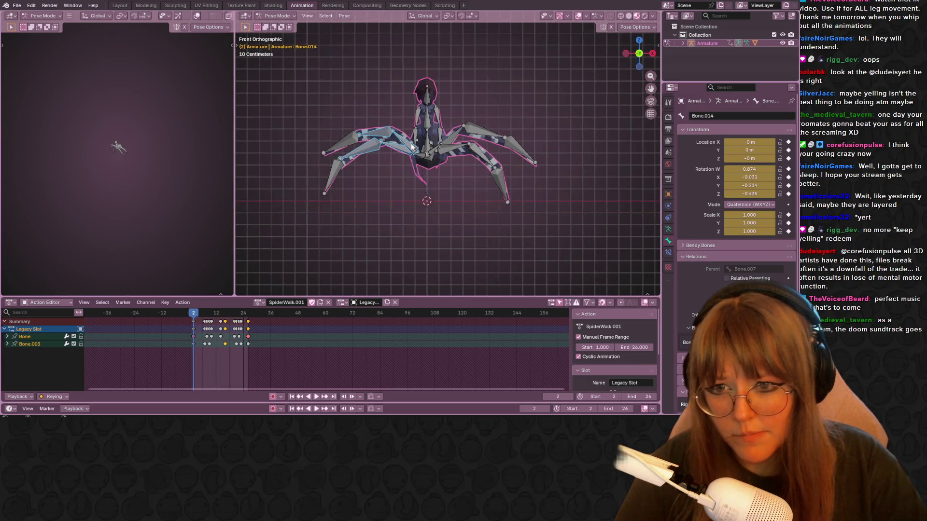
pyautogui.click(413, 147)
pyautogui.press('r')
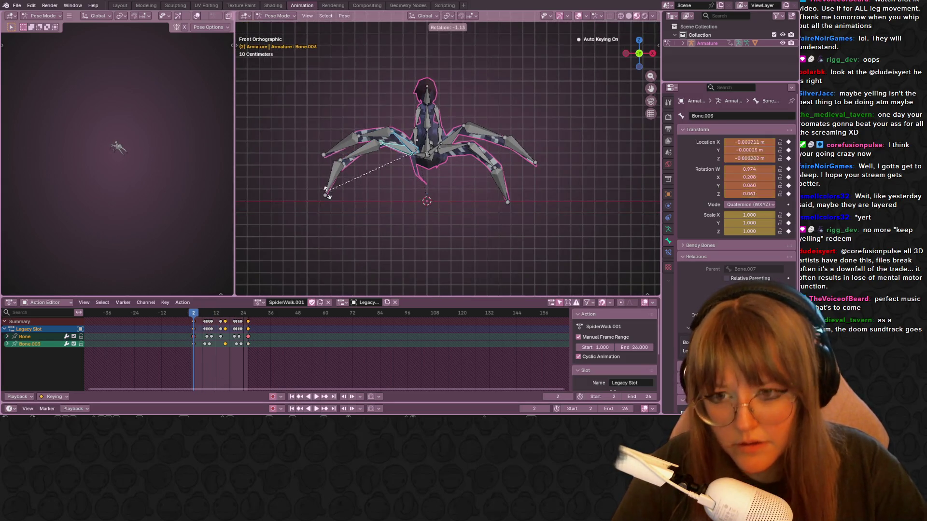
pyautogui.click(408, 248)
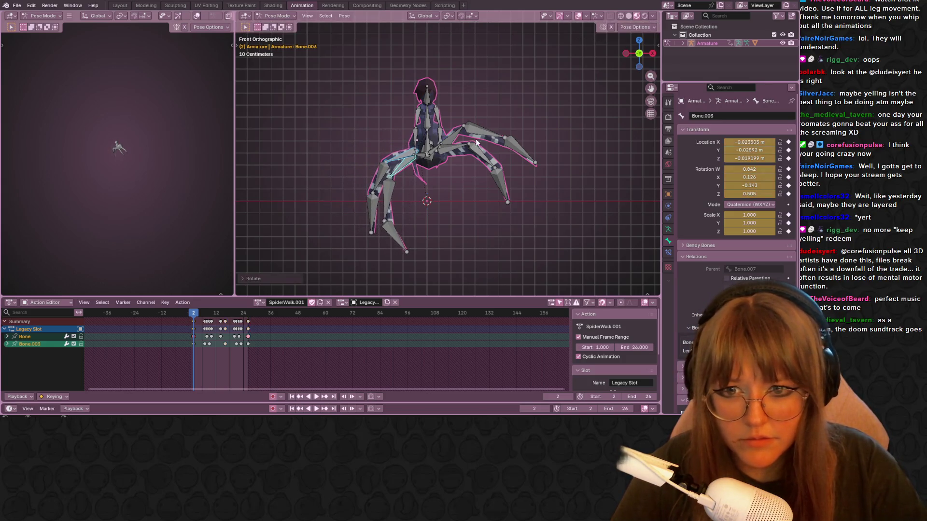
# Step: Rotate Bone.011 downward on another leg, then play the walk to check the poses
pyautogui.click(476, 143)
pyautogui.press('r')
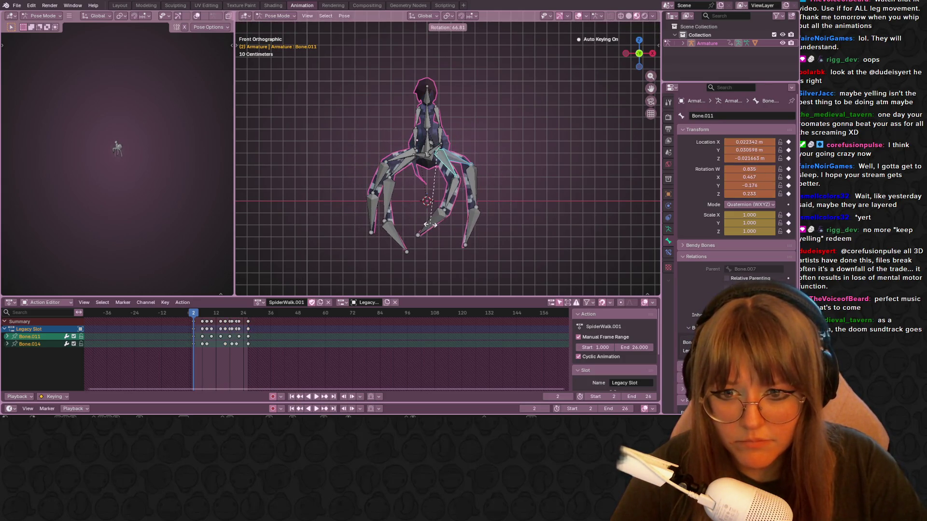
pyautogui.click(430, 224)
pyautogui.press('space')
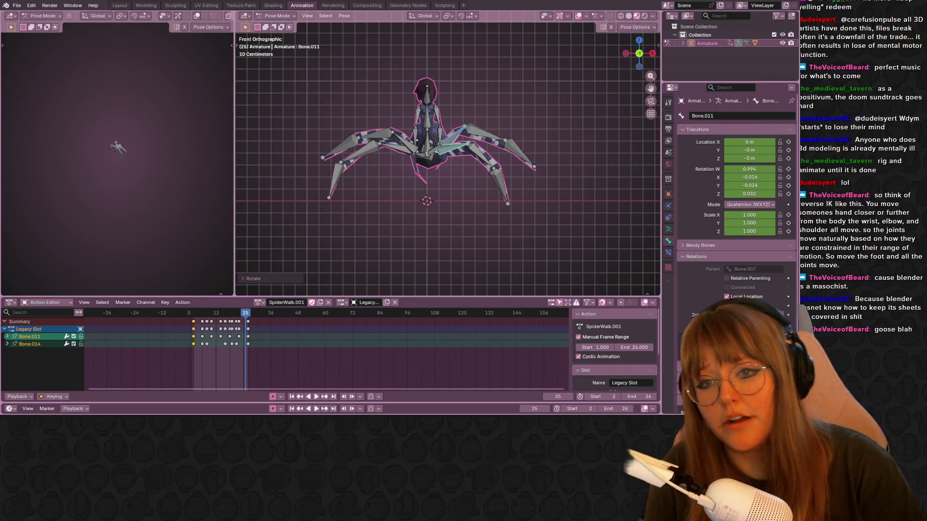
# Step: Assign the SpiderWalk action to the rig, play it from above, and stop playback
pyautogui.moveTo(447, 152); pyautogui.dragTo(454, 169, button='middle')
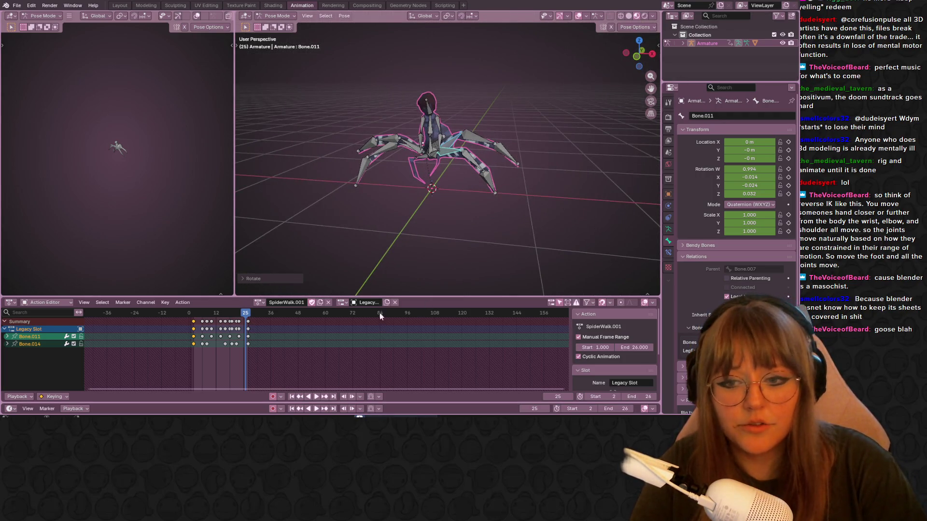
pyautogui.click(260, 302)
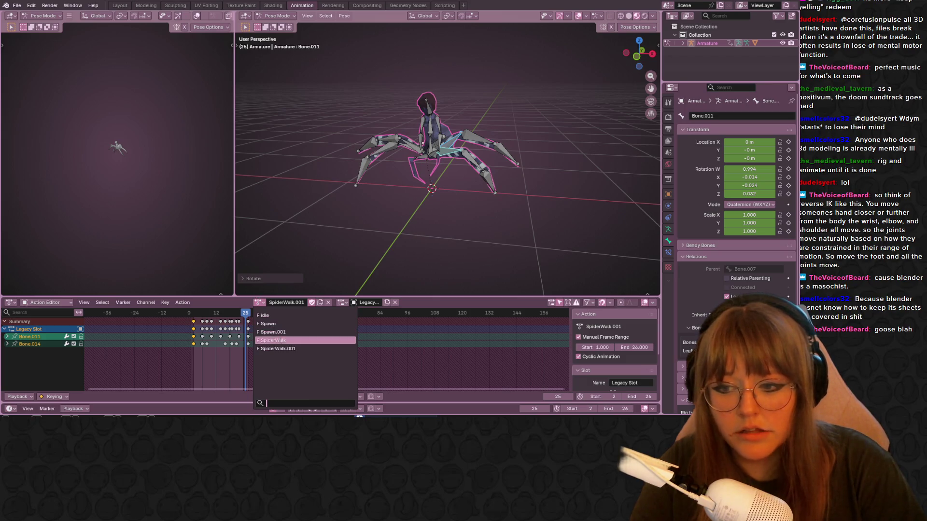
pyautogui.click(273, 341)
pyautogui.press('space')
pyautogui.moveTo(523, 111)
pyautogui.mouseDown(button='middle')
pyautogui.moveTo(535, 157)
pyautogui.moveTo(509, 239)
pyautogui.moveTo(505, 216)
pyautogui.moveTo(497, 234)
pyautogui.moveTo(433, 196)
pyautogui.moveTo(343, 205)
pyautogui.moveTo(281, 234)
pyautogui.moveTo(478, 196)
pyautogui.moveTo(295, 304)
pyautogui.mouseUp(button='middle')
pyautogui.press('Escape')
# Step: Switch to the idle action and play it, then select and deselect all bones and reopen the actions list
pyautogui.click(258, 302)
pyautogui.click(290, 333)
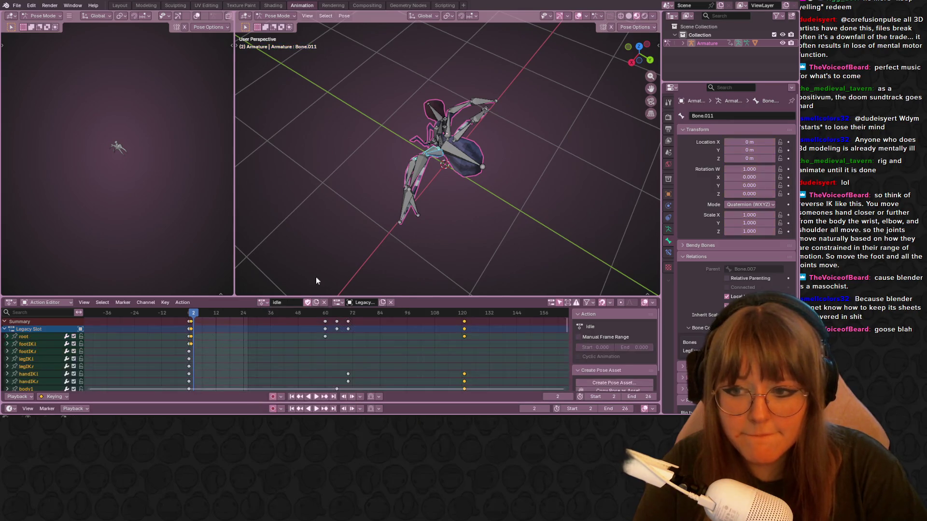
pyautogui.moveTo(482, 217); pyautogui.dragTo(540, 133, button='middle')
pyautogui.press('space')
pyautogui.press('a')
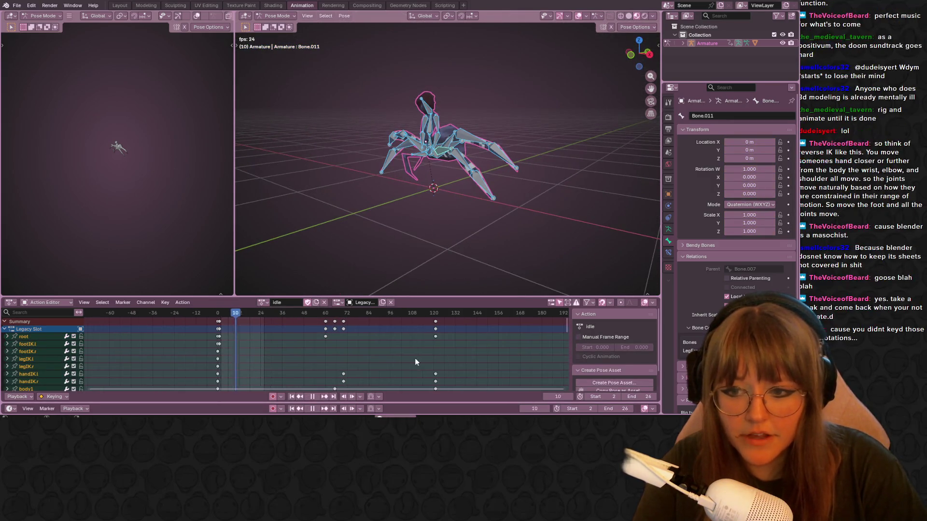
pyautogui.scroll(-2, 415, 358)
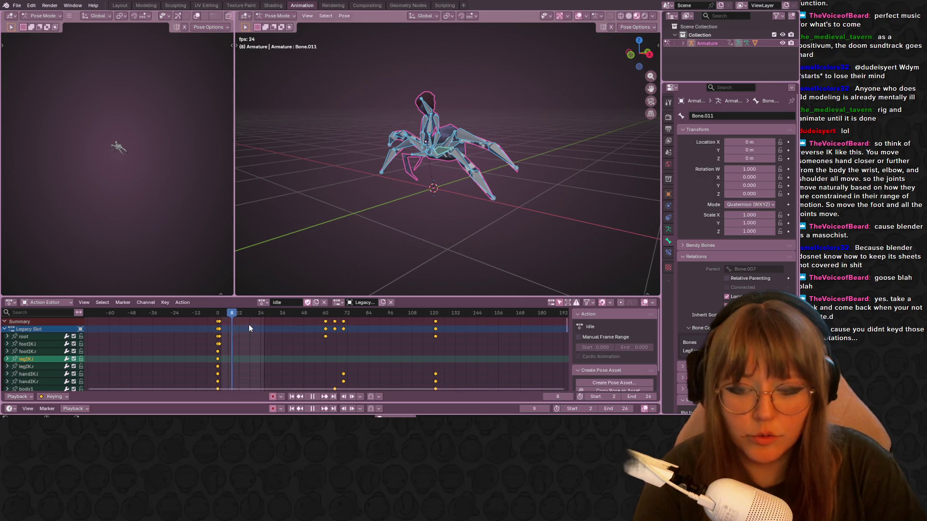
pyautogui.click(505, 195)
pyautogui.click(262, 302)
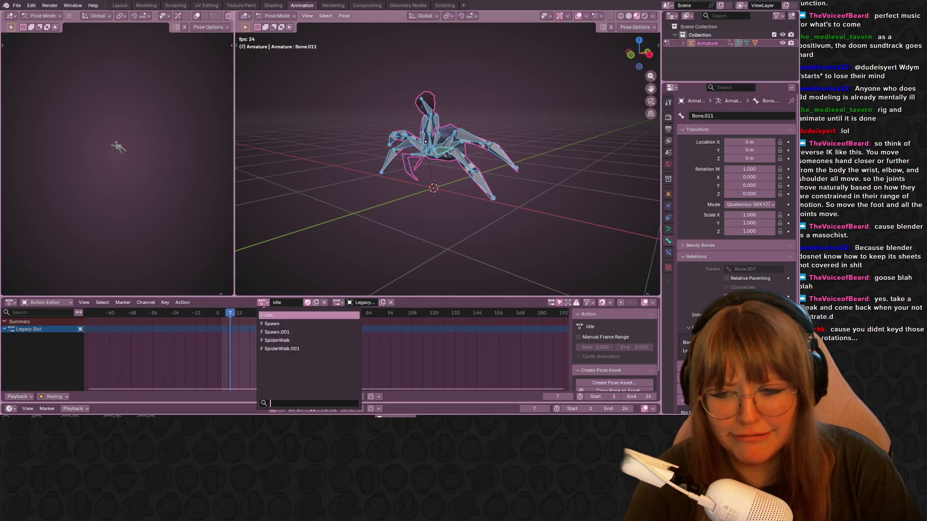
# Step: Load Spawn.001 onto the rig, select its frame-60 keys, and scrub to about frame 58
pyautogui.click(277, 331)
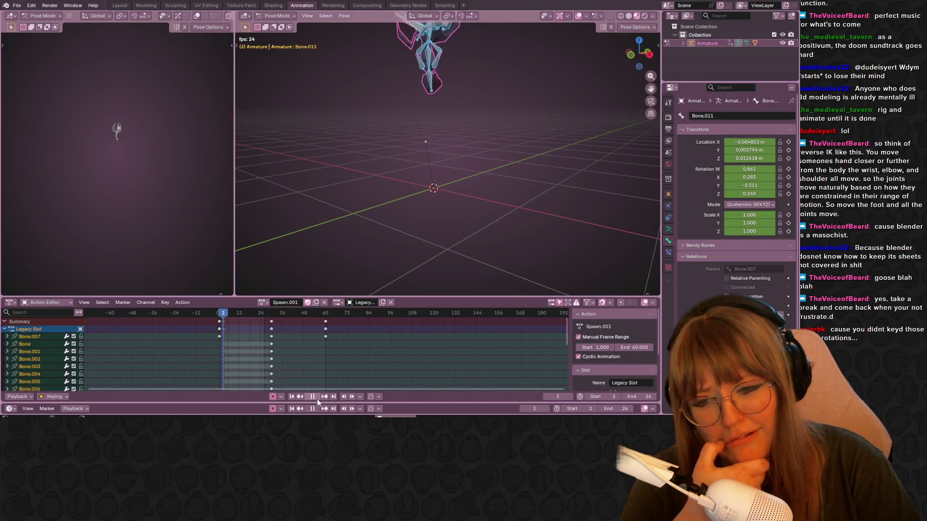
pyautogui.click(326, 322)
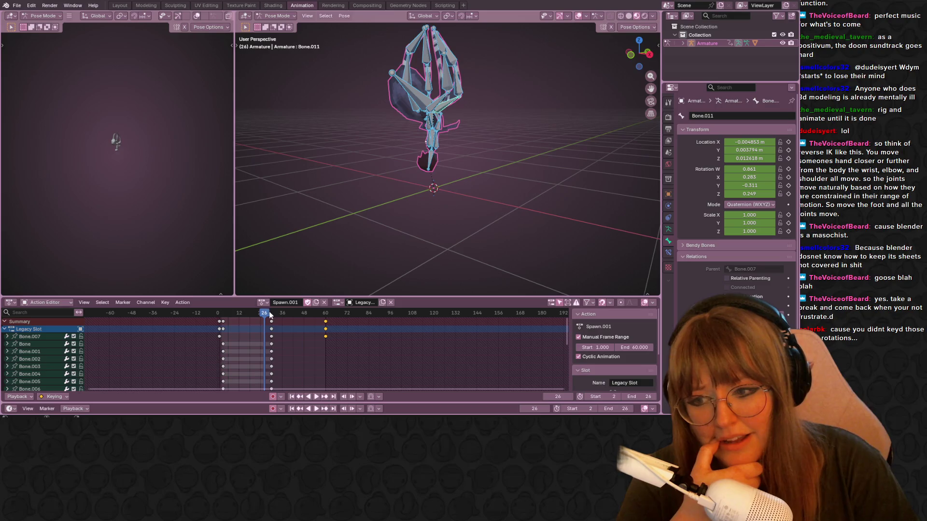
pyautogui.moveTo(309, 313); pyautogui.dragTo(316, 314)
pyautogui.press('space')
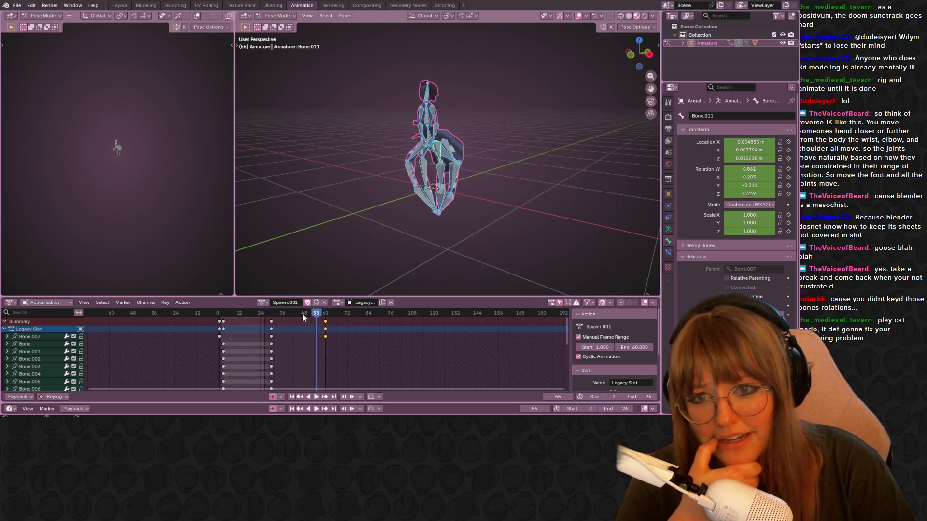
# Step: Keep Spawn.001 active, move to frame 62, and orbit around the spider rig
pyautogui.click(262, 302)
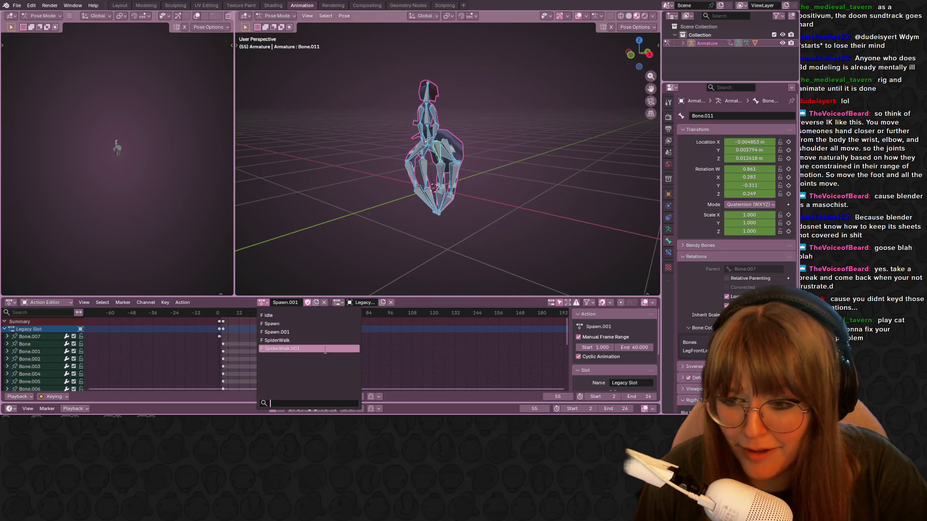
pyautogui.click(294, 332)
pyautogui.moveTo(317, 314); pyautogui.dragTo(329, 314)
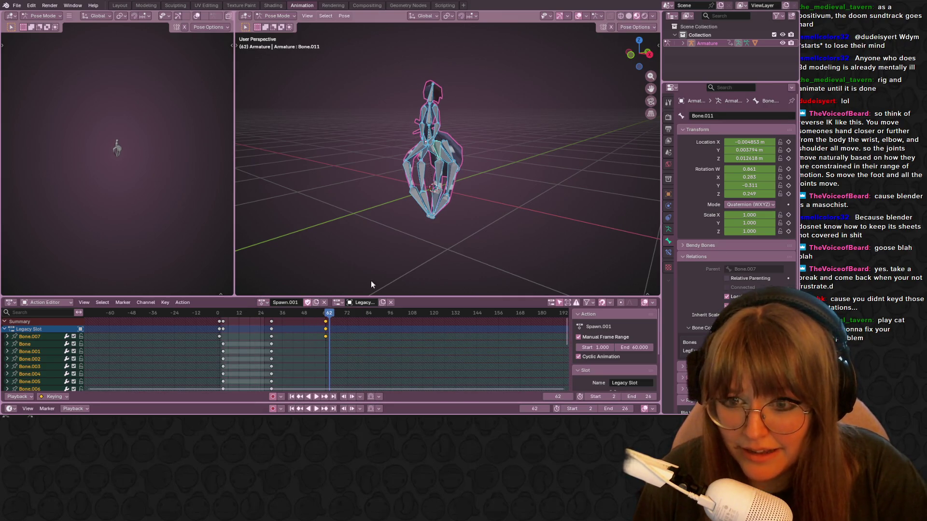
pyautogui.moveTo(371, 284); pyautogui.dragTo(613, 140, button='middle')
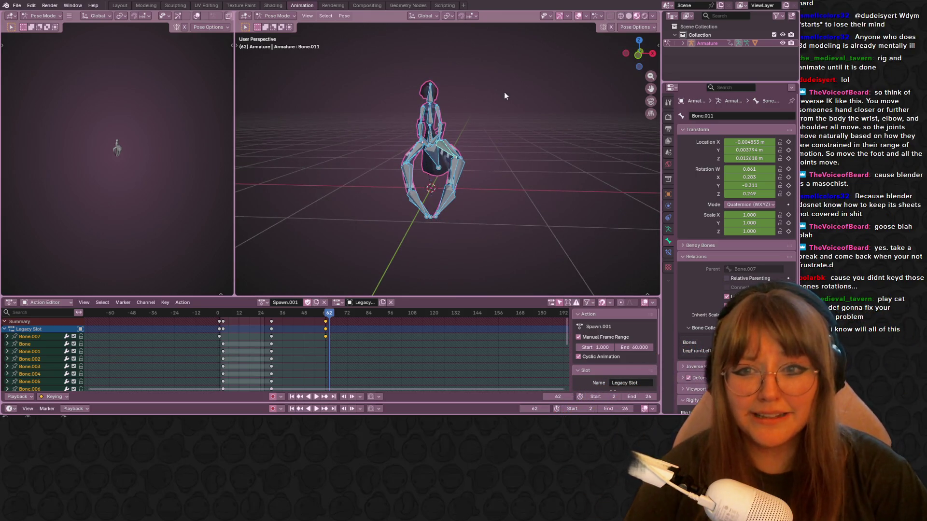
pyautogui.moveTo(504, 95); pyautogui.dragTo(473, 170, button='middle')
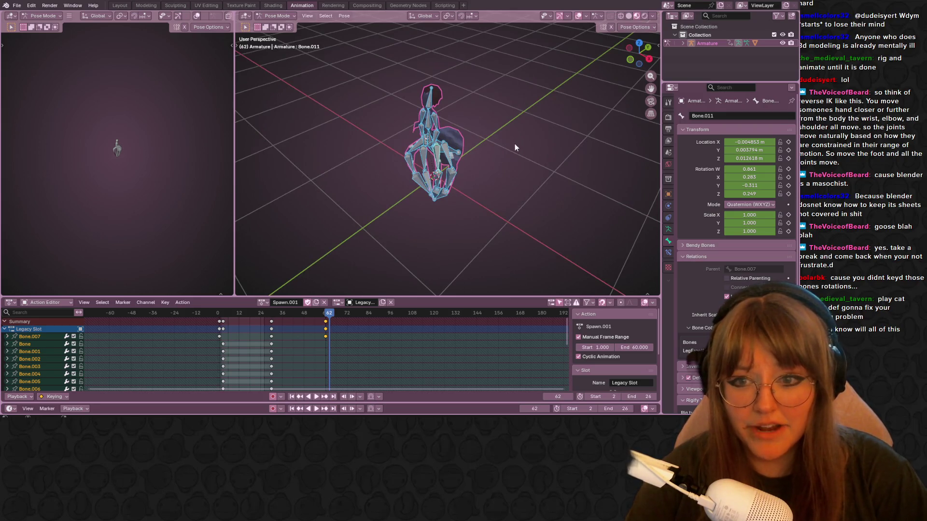
pyautogui.moveTo(515, 143)
pyautogui.mouseDown(button='middle')
pyautogui.moveTo(460, 170)
pyautogui.moveTo(481, 175)
pyautogui.moveTo(384, 166)
pyautogui.moveTo(519, 183)
pyautogui.moveTo(476, 154)
pyautogui.moveTo(453, 152)
pyautogui.mouseUp(button='middle')
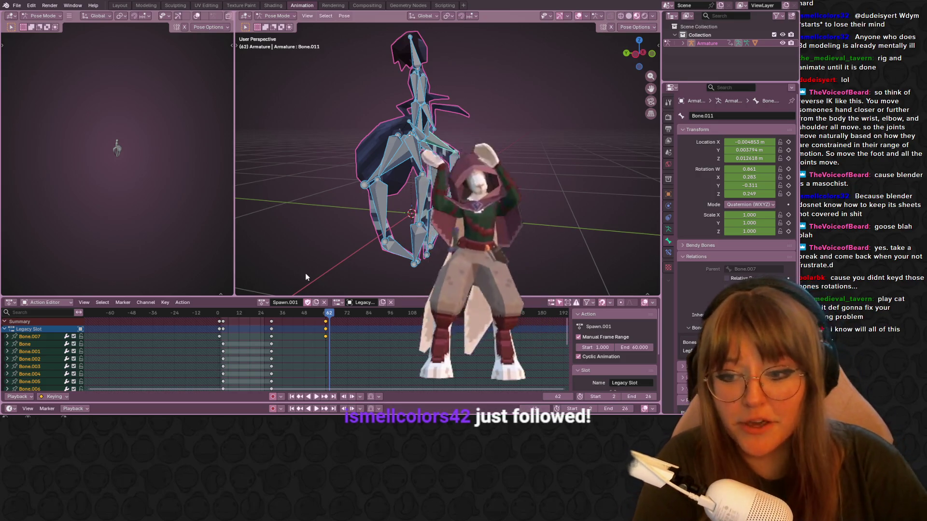
pyautogui.moveTo(389, 272)
pyautogui.mouseDown(button='middle')
pyautogui.moveTo(367, 285)
pyautogui.moveTo(542, 232)
pyautogui.mouseUp(button='middle')
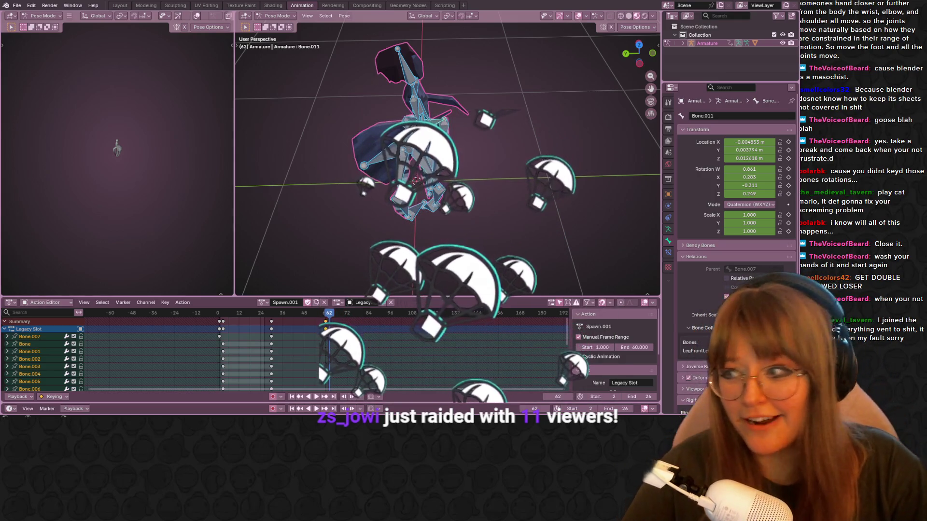
# Step: Insert keyframes for the rig's curled-leg pose at frame 62, then orbit to inspect it
pyautogui.press('i')
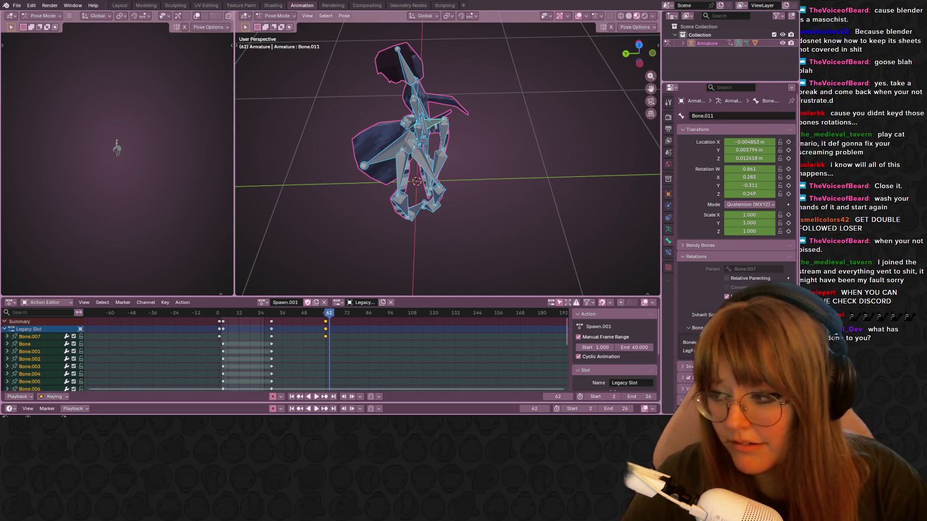
pyautogui.moveTo(434, 159); pyautogui.dragTo(464, 145, button='middle')
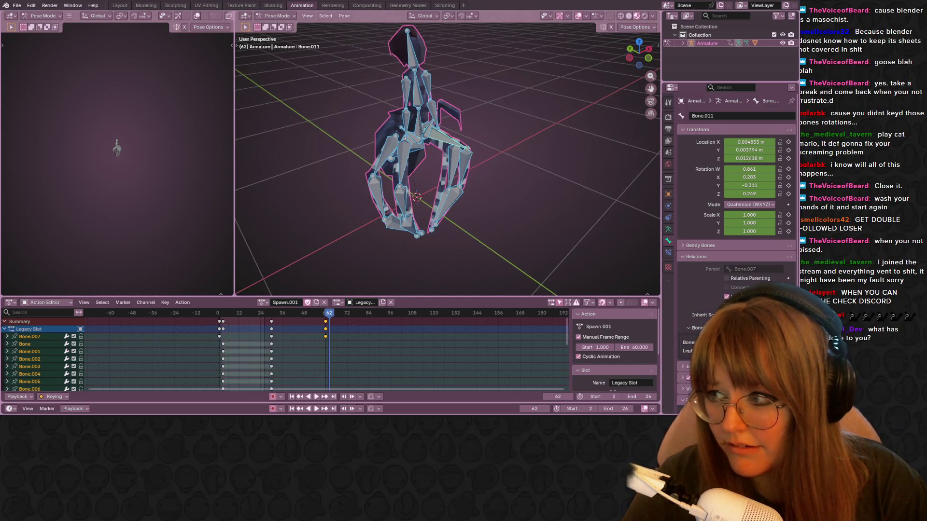
pyautogui.scroll(-3, 425, 159)
pyautogui.moveTo(425, 159); pyautogui.dragTo(404, 193, button='middle')
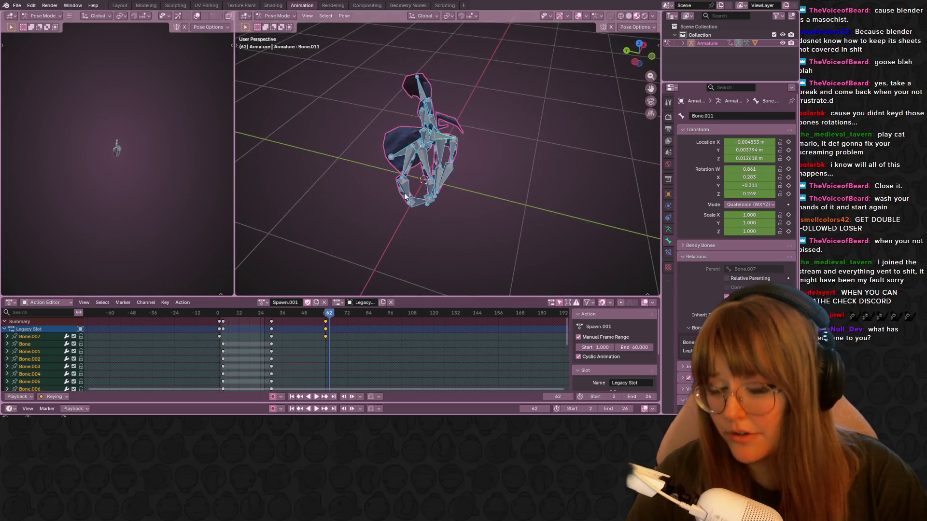
pyautogui.click(16, 6)
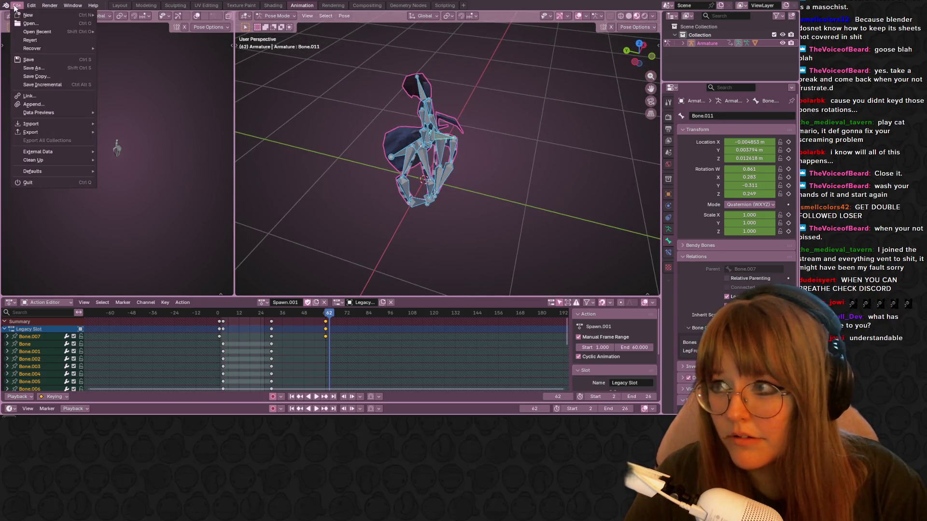
pyautogui.click(48, 67)
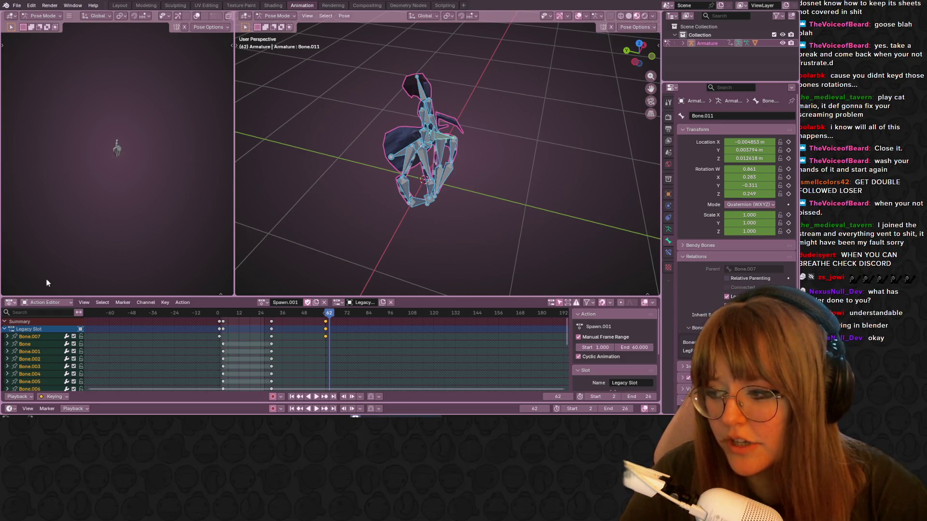
pyautogui.click(18, 6)
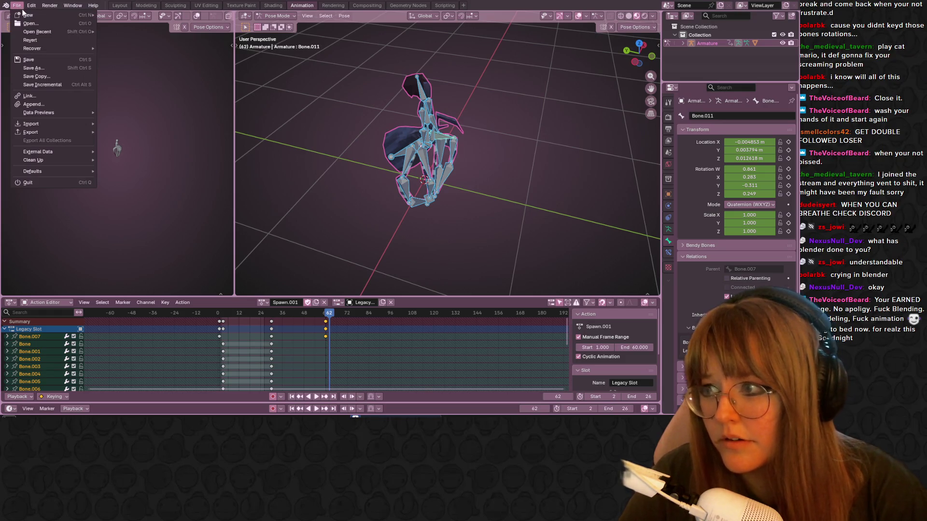
pyautogui.click(20, 6)
pyautogui.click(19, 6)
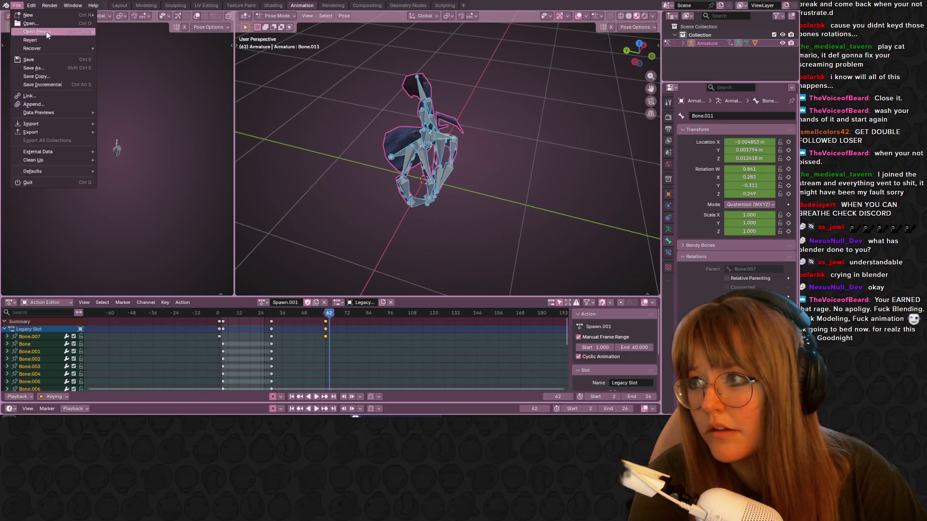
pyautogui.moveTo(72, 48)
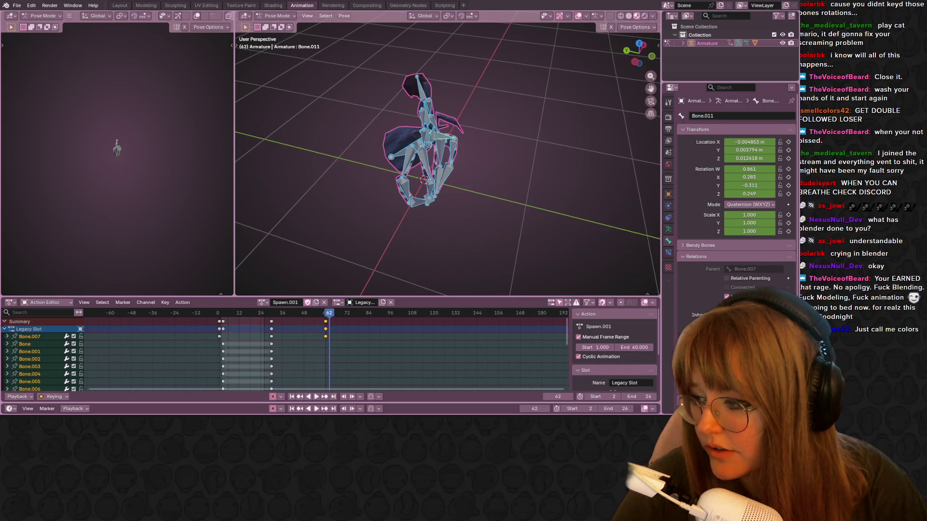
pyautogui.scroll(-5, 448, 159)
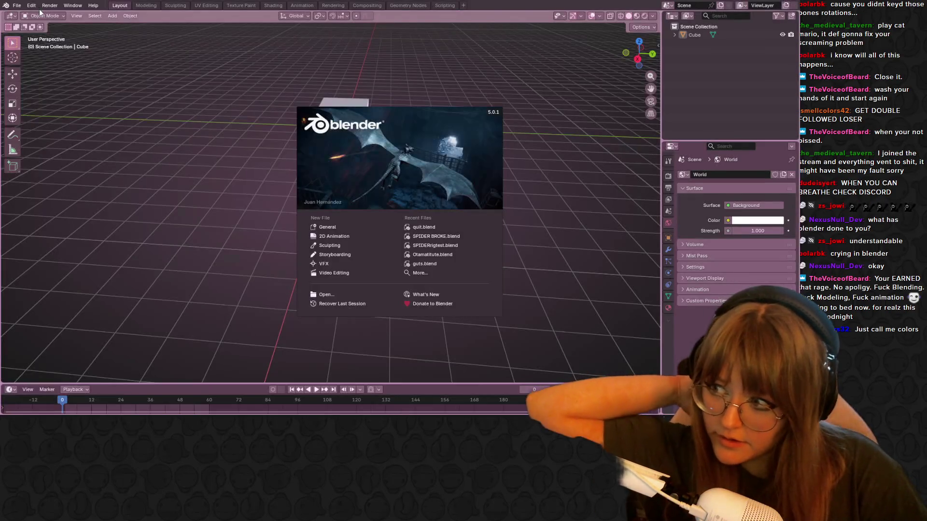
# Step: Dismiss the splash screen and recover the last session to restore the spider scene
pyautogui.click(17, 6)
pyautogui.click(17, 5)
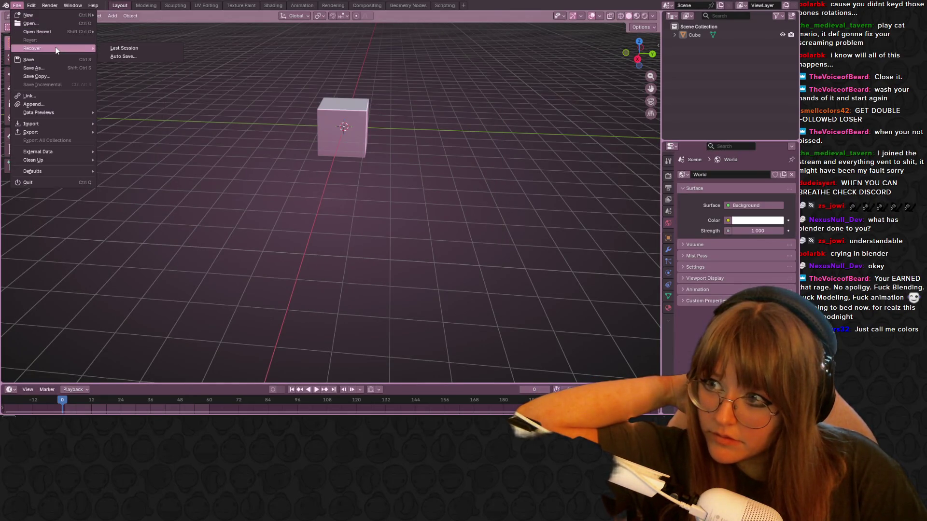
pyautogui.click(97, 85)
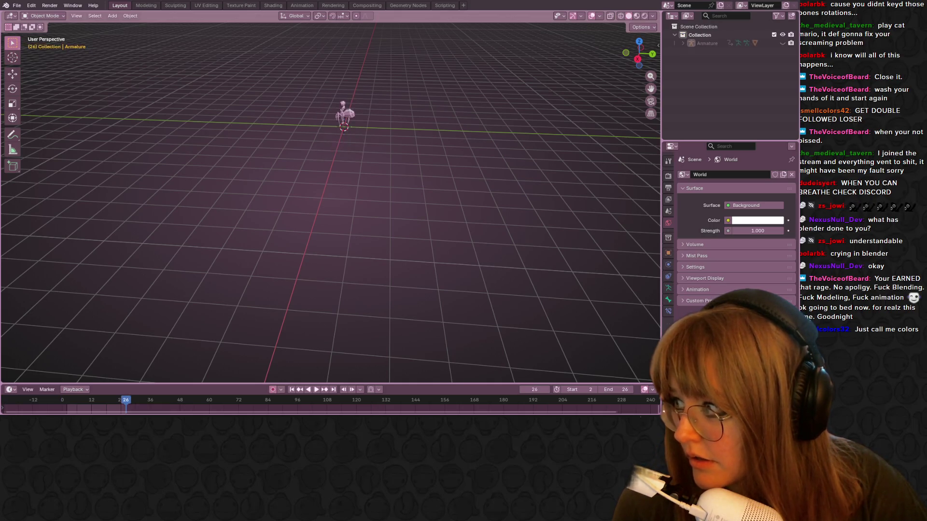
# Step: Frame the spider and view it in Material Preview shading with its textures
pyautogui.scroll(3, 345, 165)
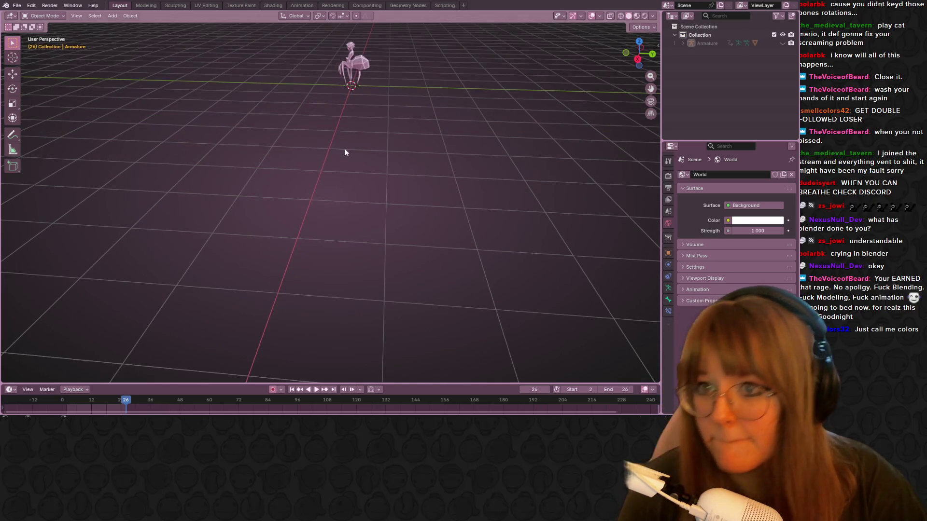
pyautogui.moveTo(346, 165)
pyautogui.mouseDown(button='middle')
pyautogui.moveTo(276, 128)
pyautogui.moveTo(177, 137)
pyautogui.moveTo(230, 126)
pyautogui.moveTo(499, 199)
pyautogui.moveTo(397, 182)
pyautogui.mouseUp(button='middle')
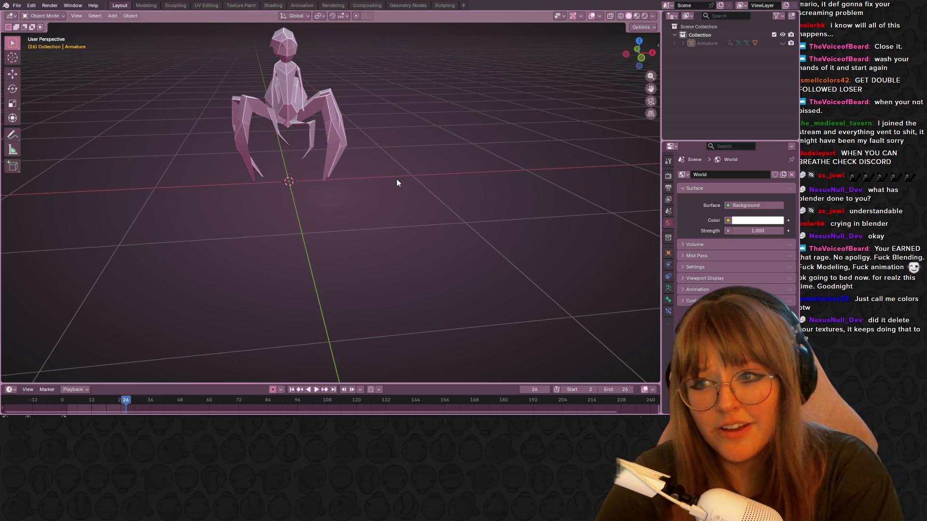
pyautogui.click(635, 17)
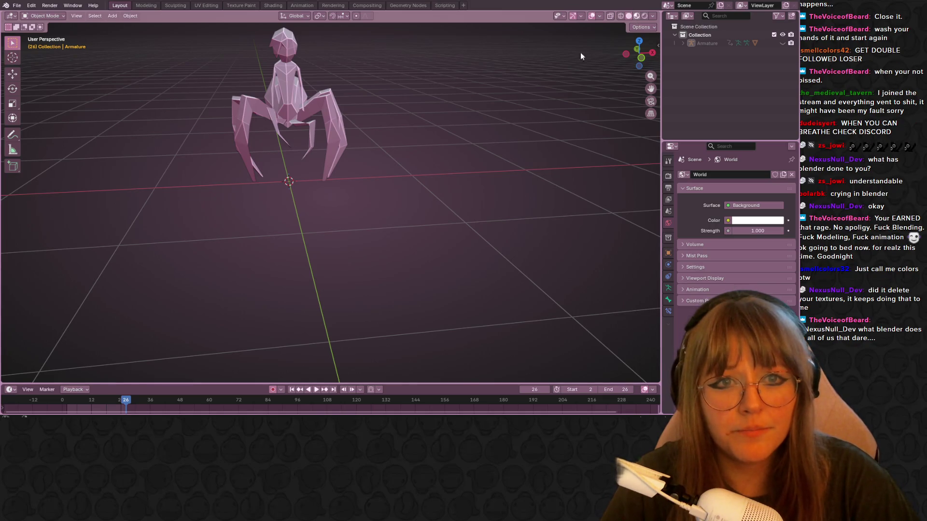
pyautogui.moveTo(581, 52)
pyautogui.mouseDown(button='middle')
pyautogui.moveTo(343, 154)
pyautogui.moveTo(436, 136)
pyautogui.moveTo(505, 167)
pyautogui.moveTo(381, 130)
pyautogui.moveTo(488, 96)
pyautogui.mouseUp(button='middle')
# Step: Unhide the Armature so the bones show, select it, and switch to the Animation workspace
pyautogui.click(413, 147)
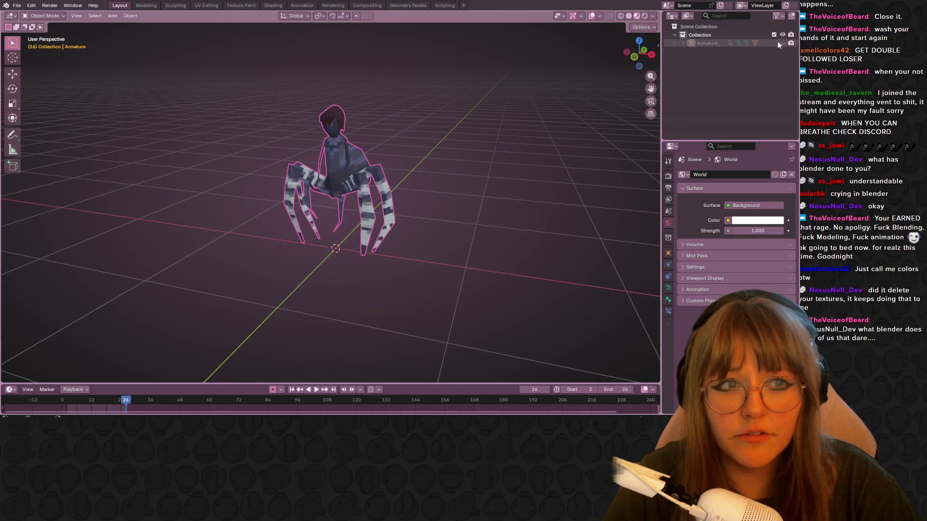
pyautogui.click(782, 43)
pyautogui.click(335, 179)
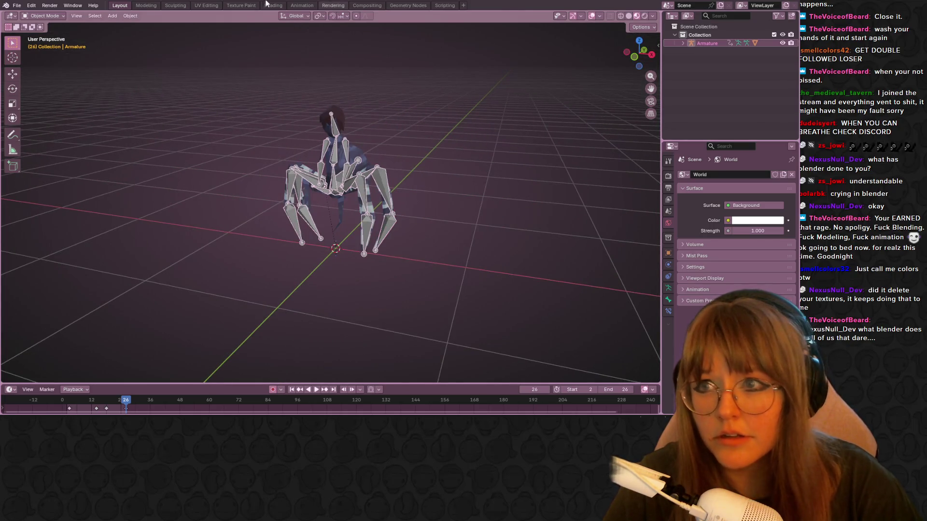
pyautogui.click(301, 6)
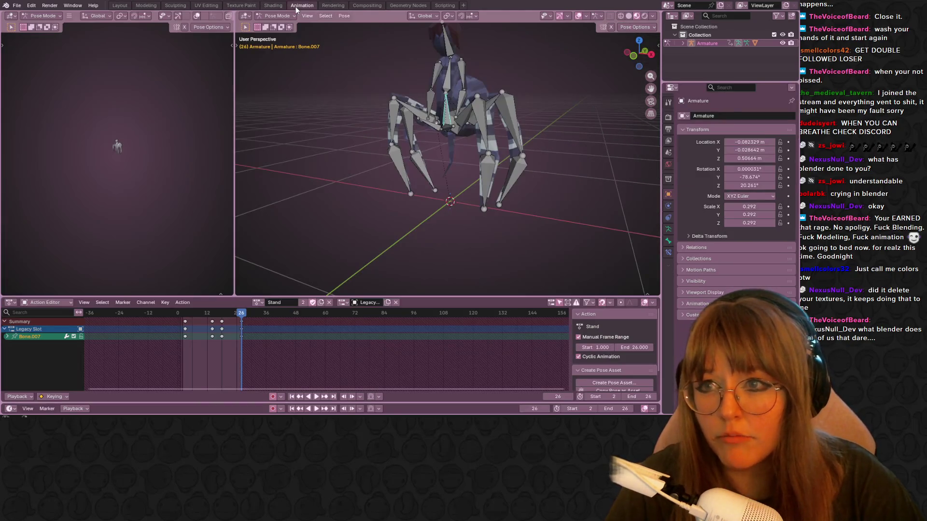
# Step: Pick SpiderWalk from the Action Editor's action list to replace Stand as the active action
pyautogui.click(258, 302)
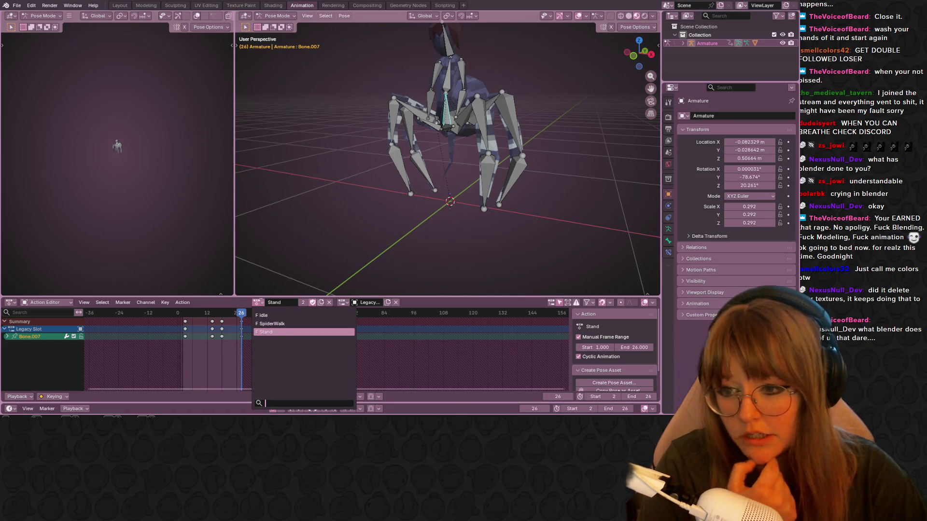
pyautogui.click(258, 323)
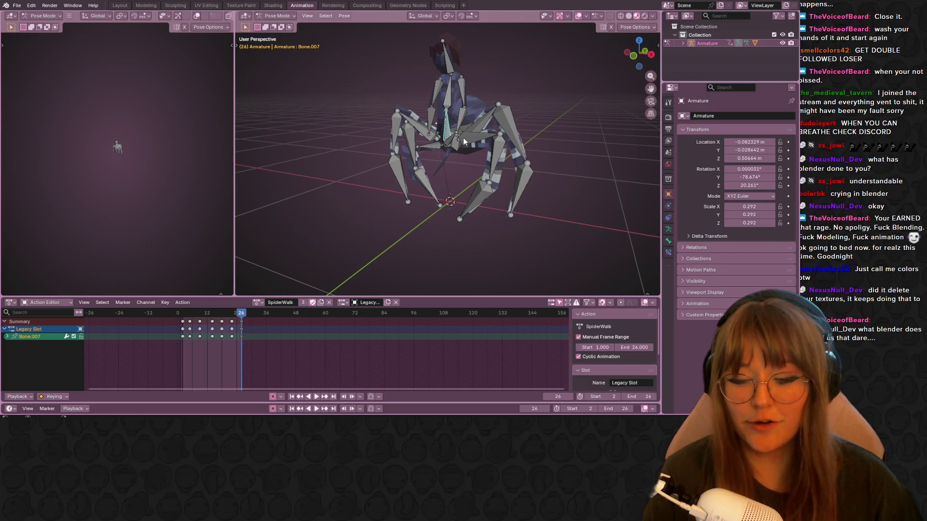
pyautogui.rightClick(463, 137)
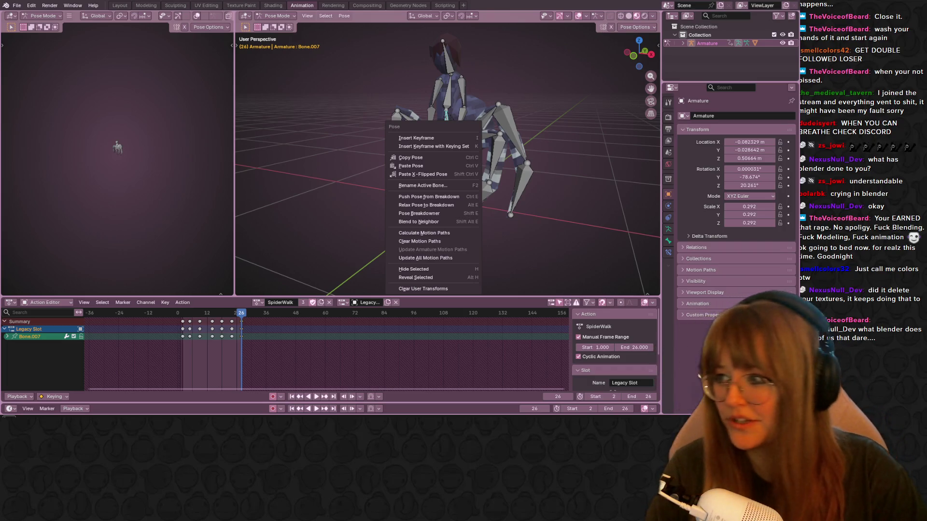
# Step: Play the SpiderWalk cycle, orbit above the rig, and stop playback on frame 9
pyautogui.press('Escape')
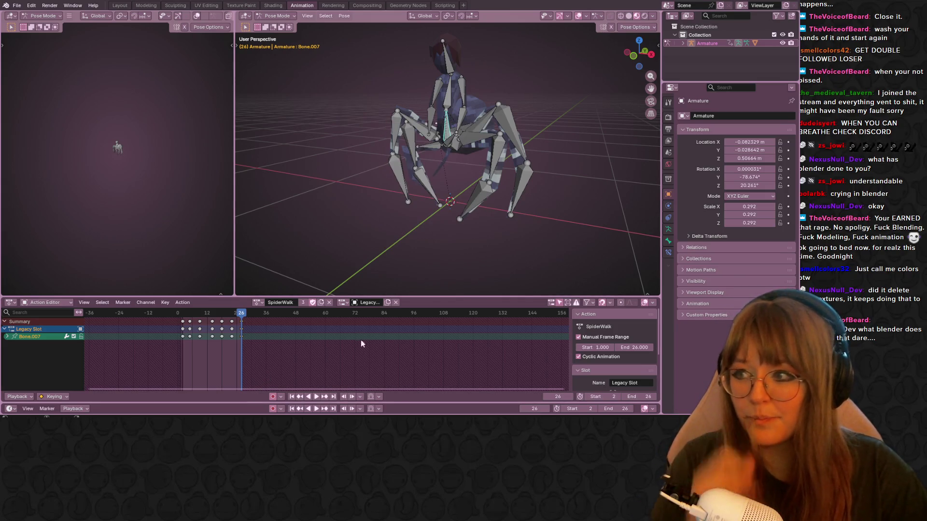
pyautogui.press('space')
pyautogui.moveTo(583, 140)
pyautogui.mouseDown(button='middle')
pyautogui.moveTo(477, 190)
pyautogui.moveTo(445, 250)
pyautogui.moveTo(384, 208)
pyautogui.moveTo(343, 162)
pyautogui.moveTo(282, 138)
pyautogui.moveTo(238, 135)
pyautogui.moveTo(550, 159)
pyautogui.moveTo(585, 151)
pyautogui.moveTo(433, 195)
pyautogui.moveTo(313, 179)
pyautogui.moveTo(610, 149)
pyautogui.moveTo(584, 146)
pyautogui.moveTo(607, 154)
pyautogui.moveTo(567, 176)
pyautogui.moveTo(549, 164)
pyautogui.moveTo(439, 147)
pyautogui.moveTo(369, 67)
pyautogui.moveTo(359, 128)
pyautogui.moveTo(367, 146)
pyautogui.moveTo(494, 139)
pyautogui.moveTo(561, 107)
pyautogui.moveTo(610, 132)
pyautogui.moveTo(392, 122)
pyautogui.mouseUp(button='middle')
pyautogui.press('space')
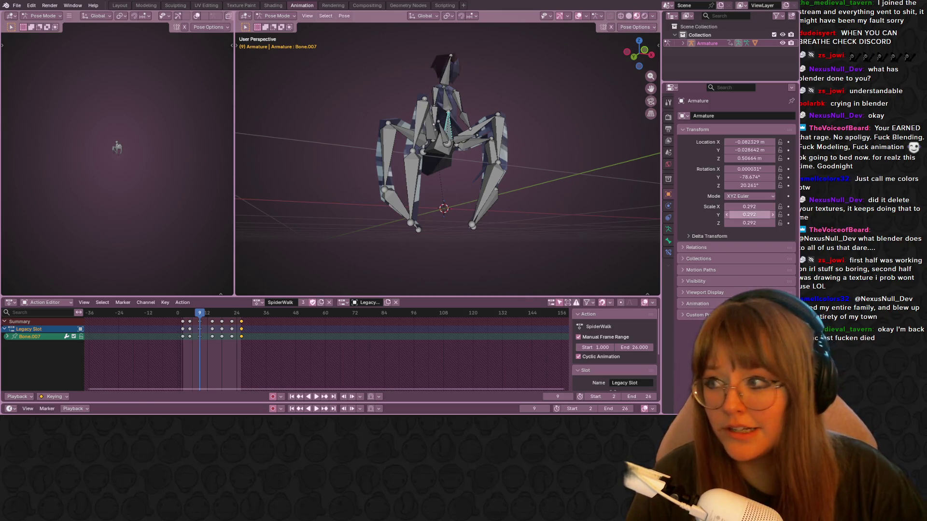
pyautogui.moveTo(541, 160)
pyautogui.mouseDown(button='middle')
pyautogui.moveTo(554, 183)
pyautogui.moveTo(474, 207)
pyautogui.moveTo(571, 140)
pyautogui.mouseUp(button='middle')
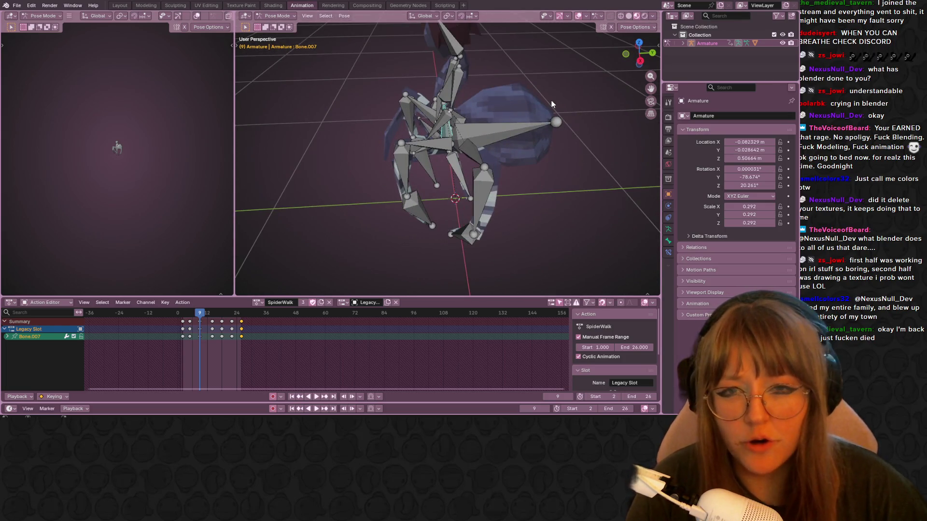
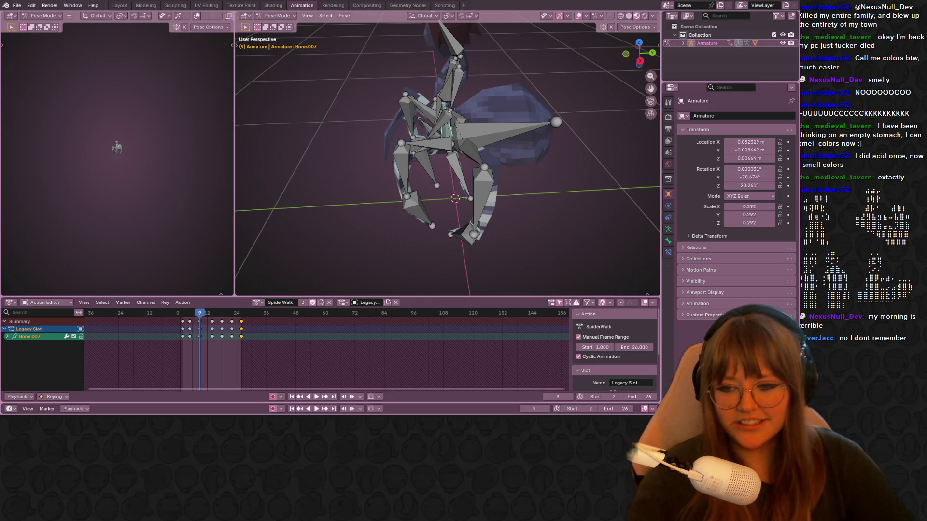
# Step: Orbit around the spider rig and select all its bones in Pose Mode
pyautogui.moveTo(482, 145); pyautogui.dragTo(498, 174, button='middle')
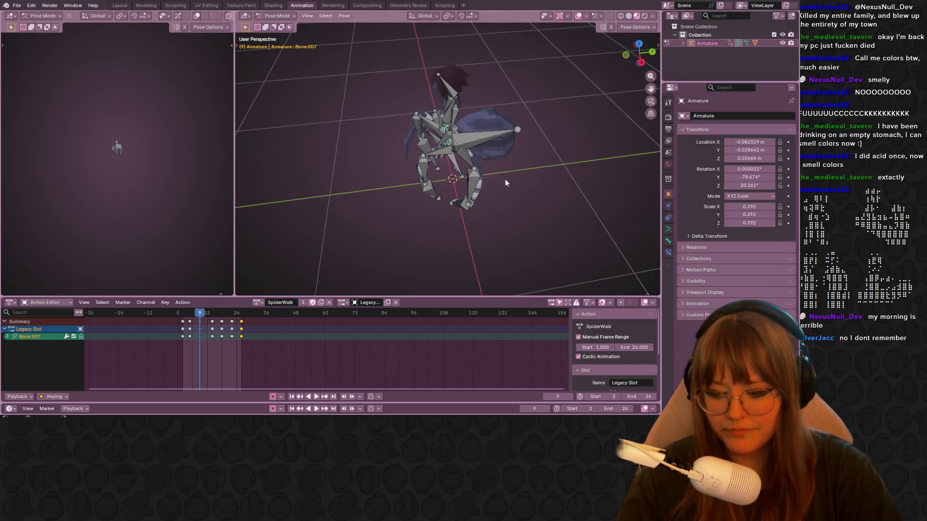
pyautogui.press('a')
pyautogui.press('a')
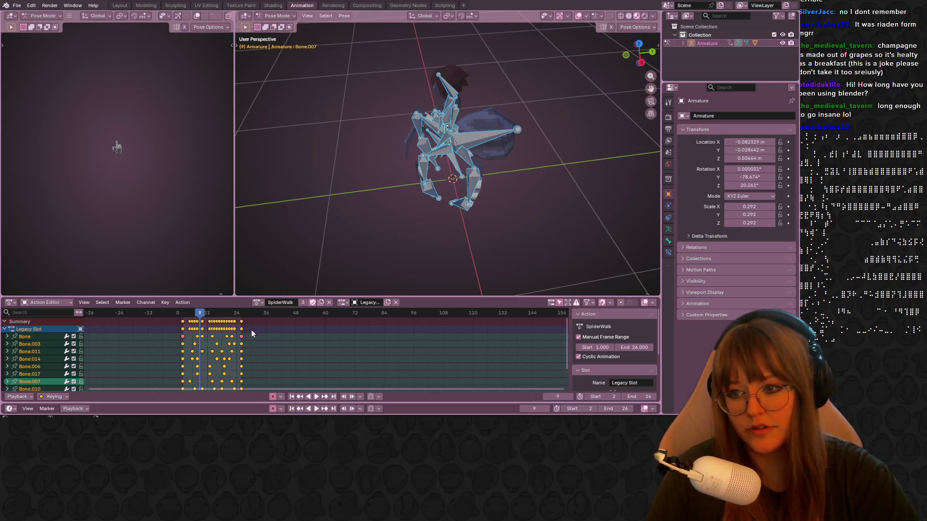
# Step: Copy all the selected SpiderWalk keyframes from the Action Editor
pyautogui.rightClick(237, 324)
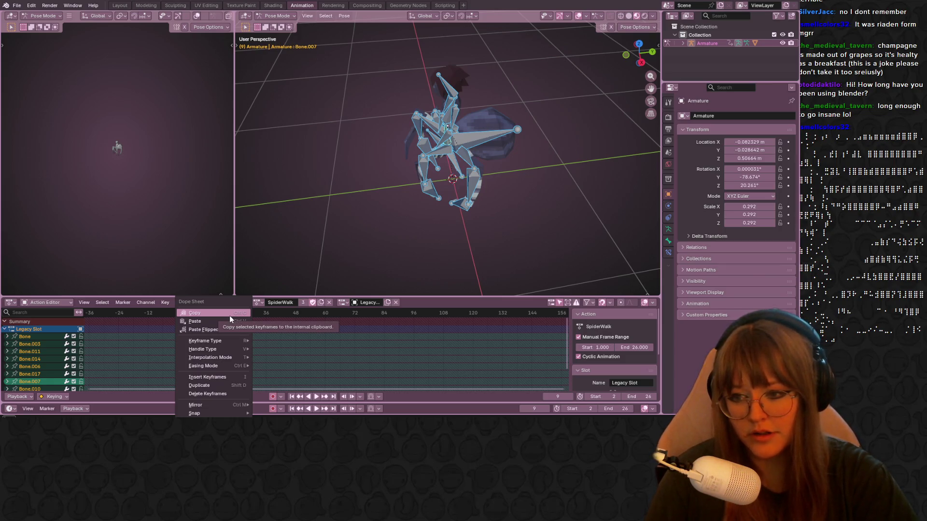
pyautogui.click(230, 316)
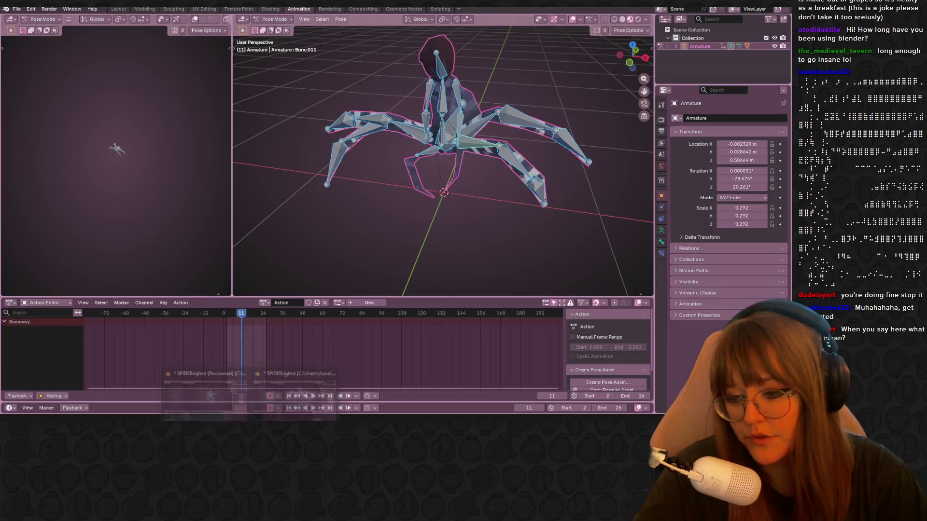
pyautogui.click(274, 409)
pyautogui.moveTo(357, 216)
pyautogui.mouseDown(button='middle')
pyautogui.moveTo(503, 181)
pyautogui.moveTo(513, 152)
pyautogui.moveTo(453, 177)
pyautogui.moveTo(427, 206)
pyautogui.moveTo(431, 212)
pyautogui.moveTo(288, 251)
pyautogui.mouseUp(button='middle')
pyautogui.press('space')
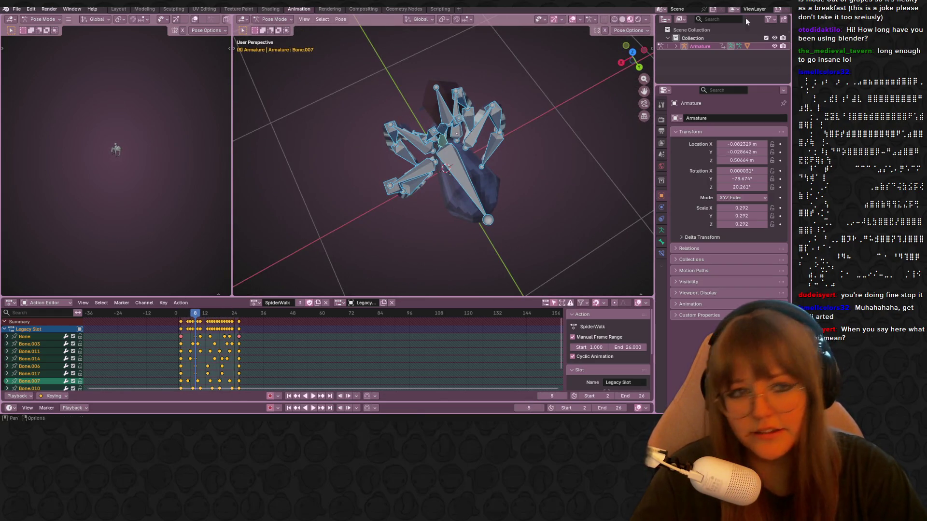
pyautogui.click(295, 391)
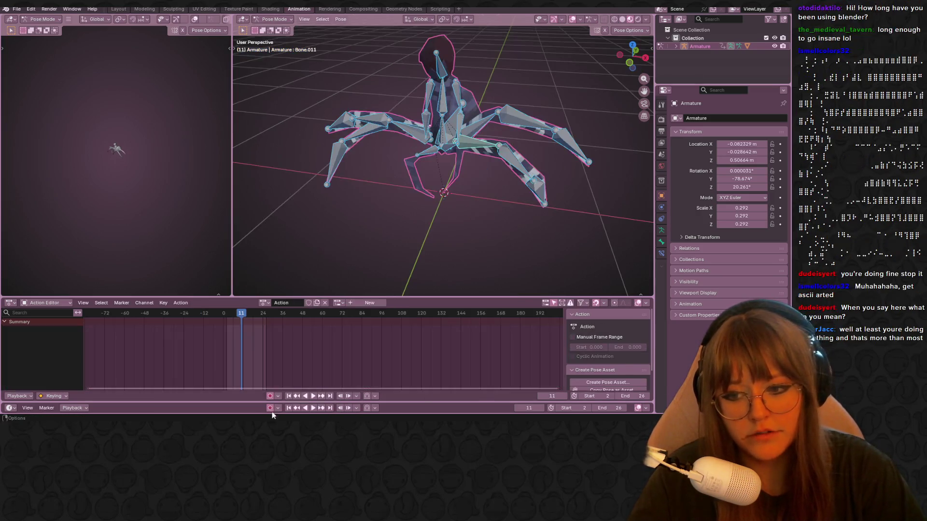
pyautogui.moveTo(434, 202)
pyautogui.mouseDown(button='middle')
pyautogui.moveTo(421, 218)
pyautogui.moveTo(481, 198)
pyautogui.moveTo(481, 216)
pyautogui.moveTo(349, 274)
pyautogui.mouseUp(button='middle')
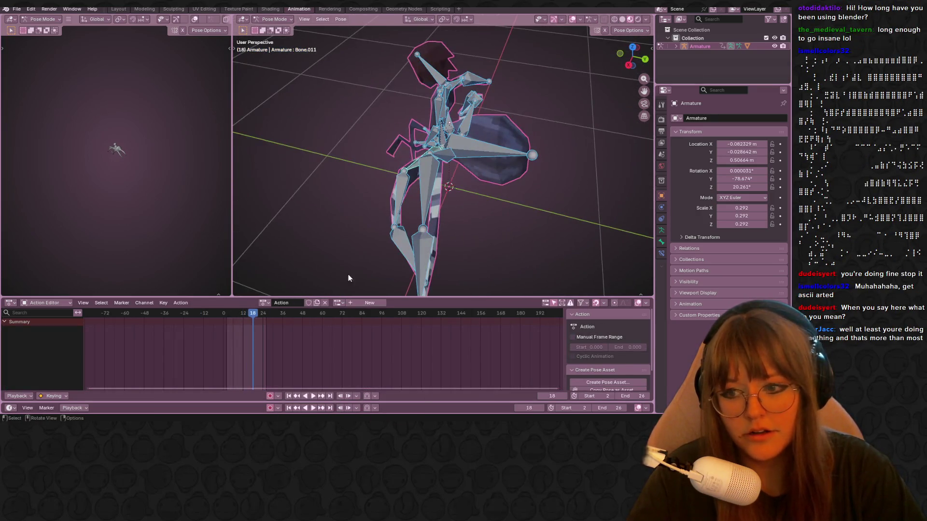
pyautogui.rightClick(231, 342)
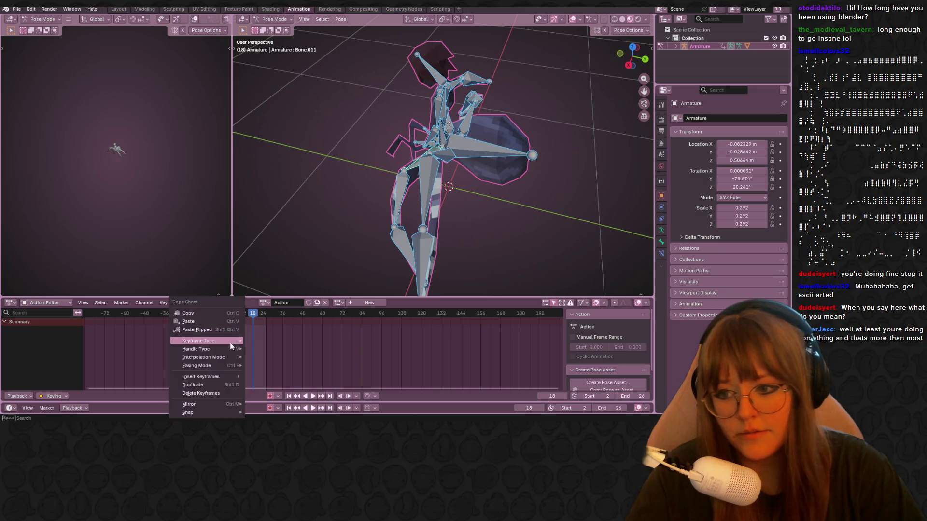
pyautogui.click(218, 321)
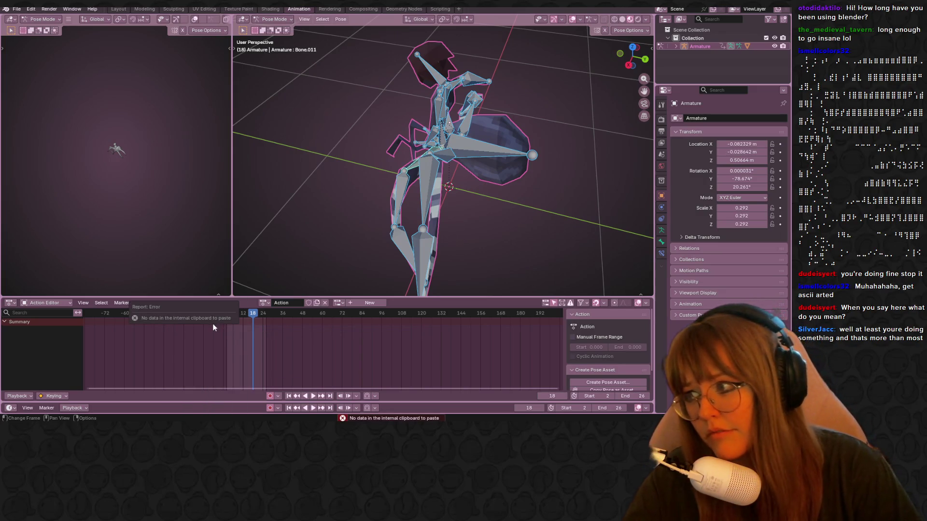
pyautogui.scroll(-3, 442, 169)
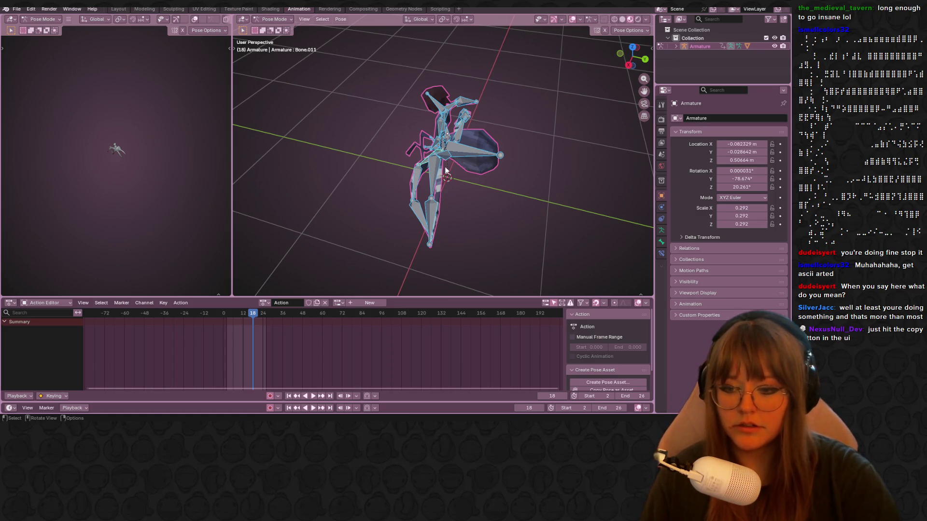
# Step: Return to the recovered rig file and copy its SpiderWalk keyframes again
pyautogui.click(265, 303)
pyautogui.click(227, 397)
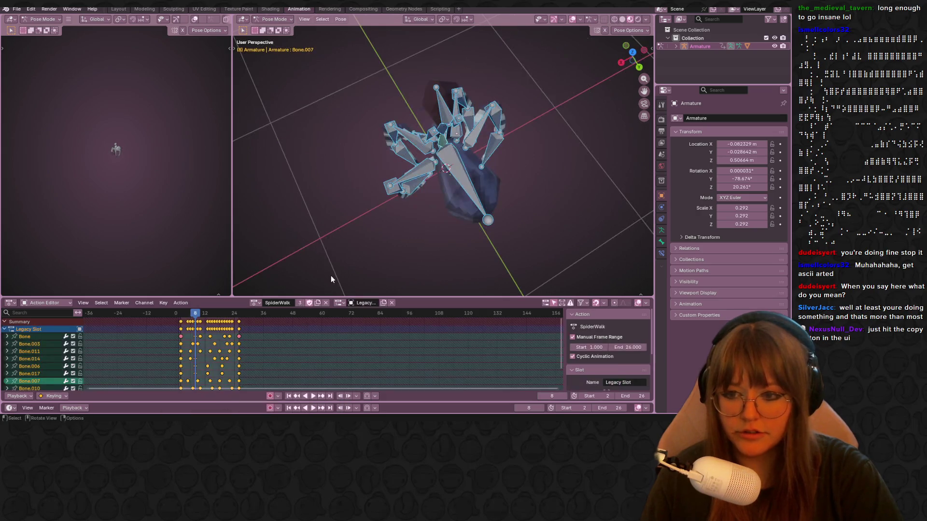
pyautogui.rightClick(213, 321)
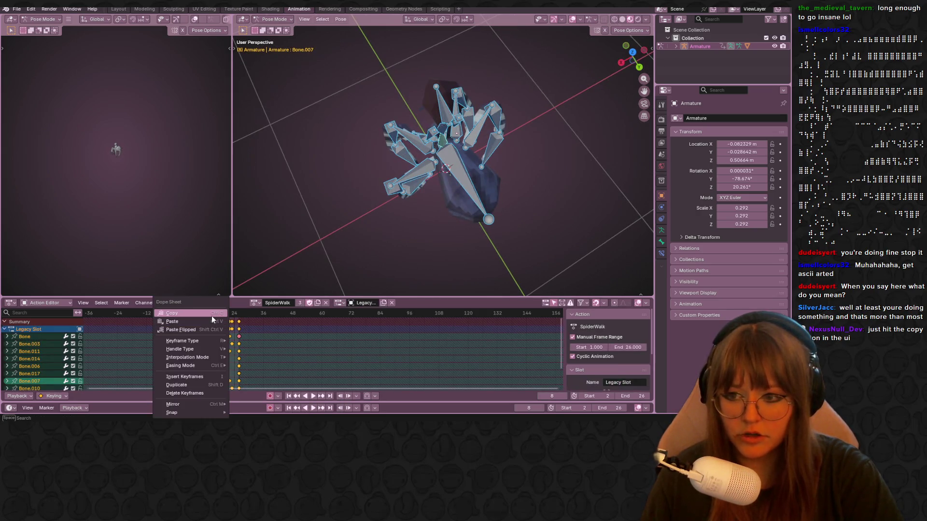
pyautogui.click(211, 315)
# Step: Move the current frame to 15 and orbit around the spider rig
pyautogui.click(212, 316)
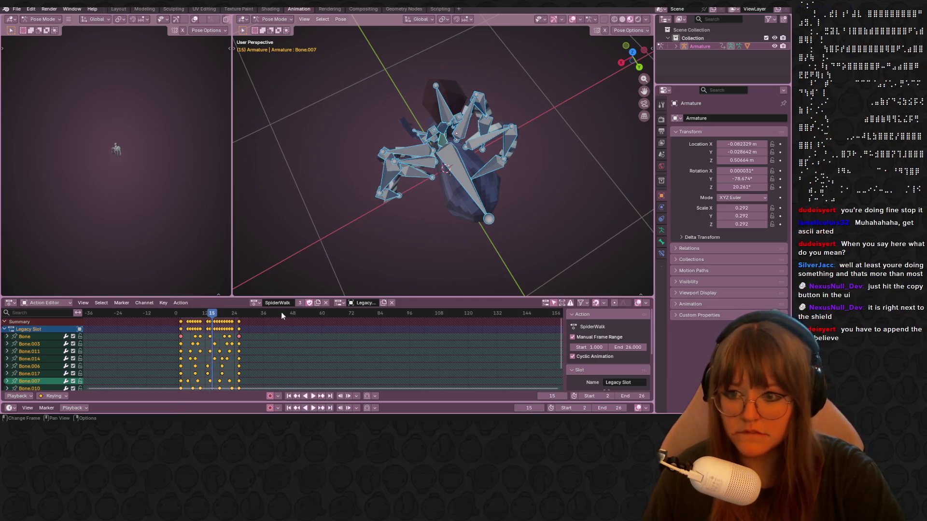
pyautogui.moveTo(275, 418)
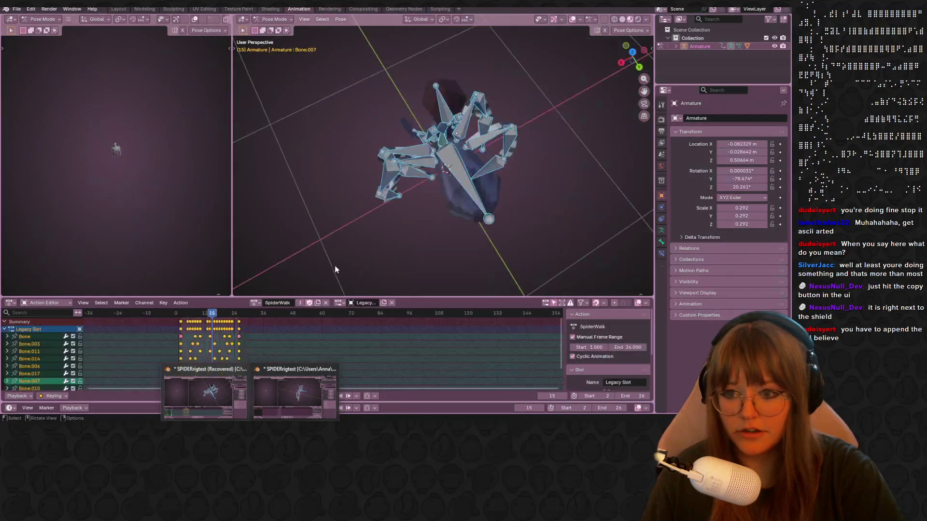
pyautogui.moveTo(413, 219)
pyautogui.mouseDown(button='middle')
pyautogui.moveTo(508, 149)
pyautogui.moveTo(567, 124)
pyautogui.moveTo(516, 180)
pyautogui.moveTo(488, 183)
pyautogui.mouseUp(button='middle')
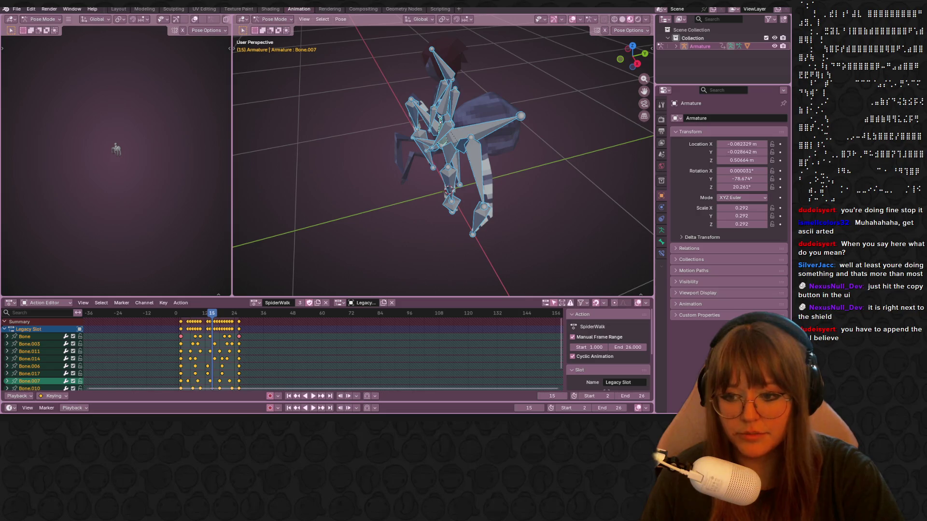
pyautogui.moveTo(251, 424)
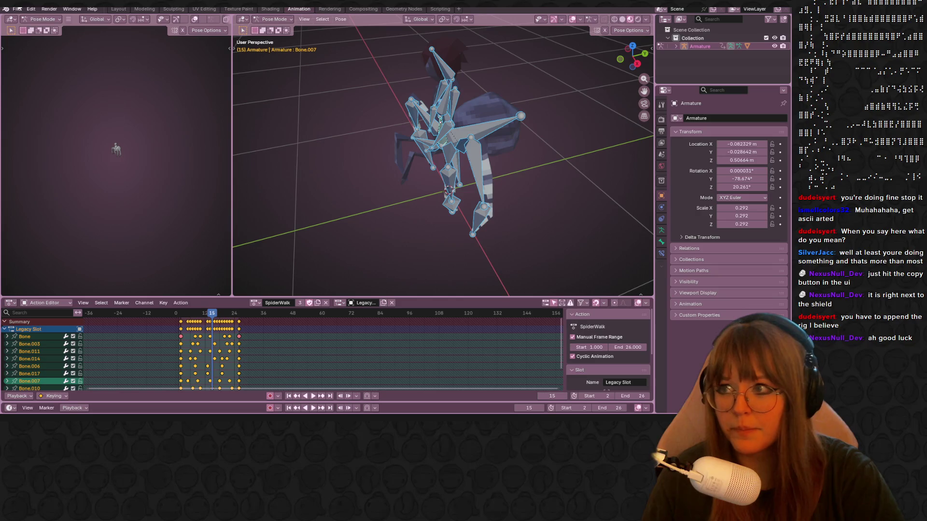
pyautogui.click(16, 9)
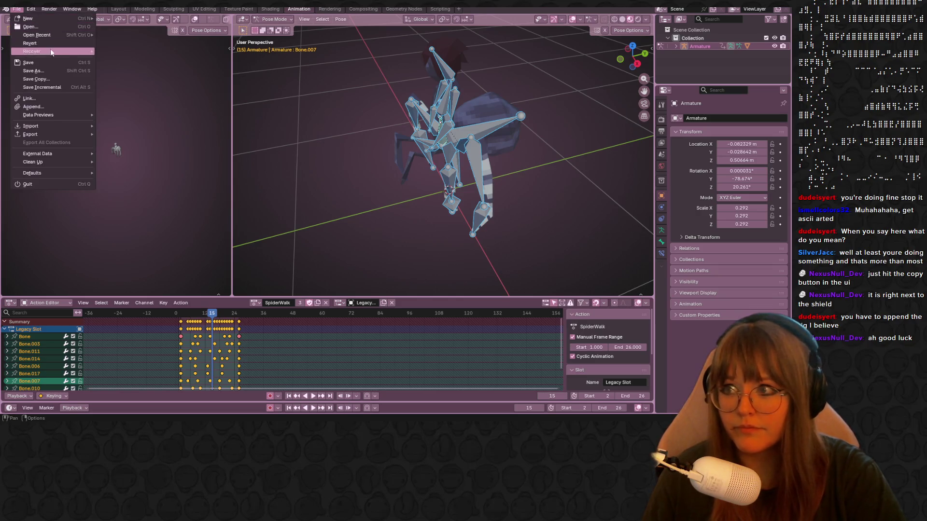
pyautogui.click(53, 69)
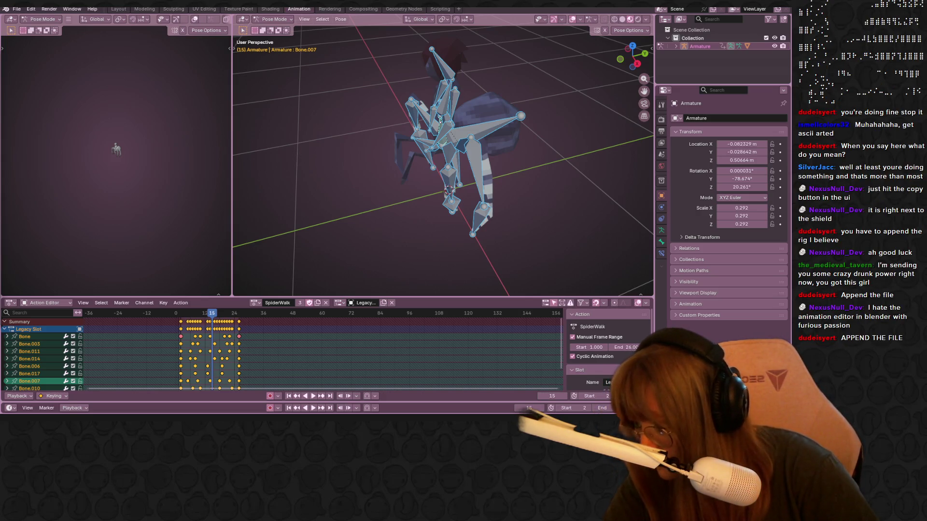
# Step: Save the rig file under the new name SpidereReciver.blend
pyautogui.hotkey('ctrl', 's')
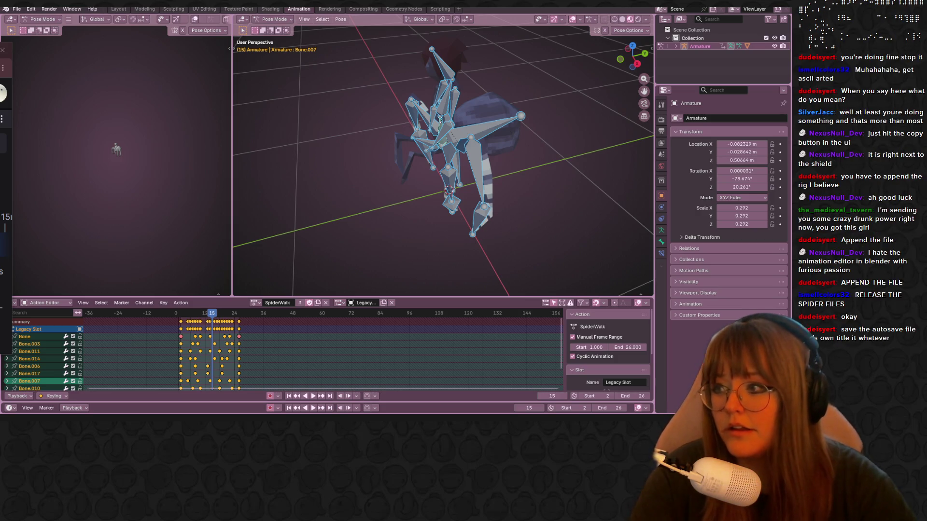
# Step: View the rig from the front and play, then stop, the SpiderWalk cycle
pyautogui.moveTo(360, 154)
pyautogui.mouseDown(button='middle')
pyautogui.moveTo(397, 126)
pyautogui.moveTo(454, 144)
pyautogui.moveTo(435, 145)
pyautogui.mouseUp(button='middle')
pyautogui.scroll(3, 398, 126)
pyautogui.press('space')
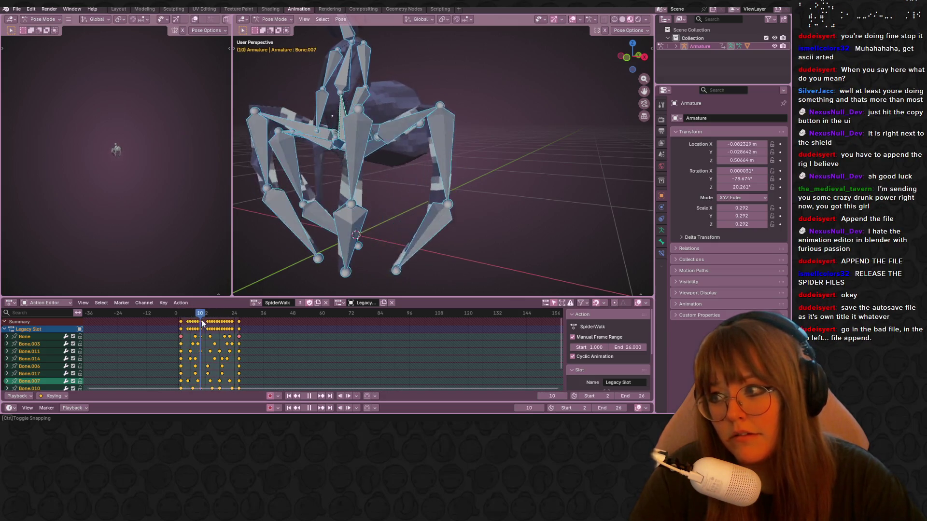
pyautogui.press('space')
# Step: Bring the other spider rig file's window to the front
pyautogui.click(253, 302)
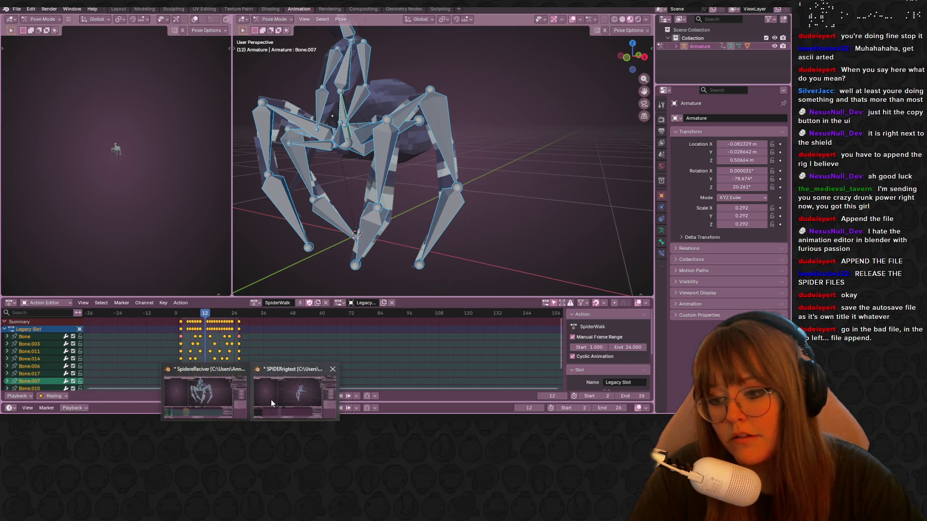
pyautogui.click(273, 391)
pyautogui.click(18, 9)
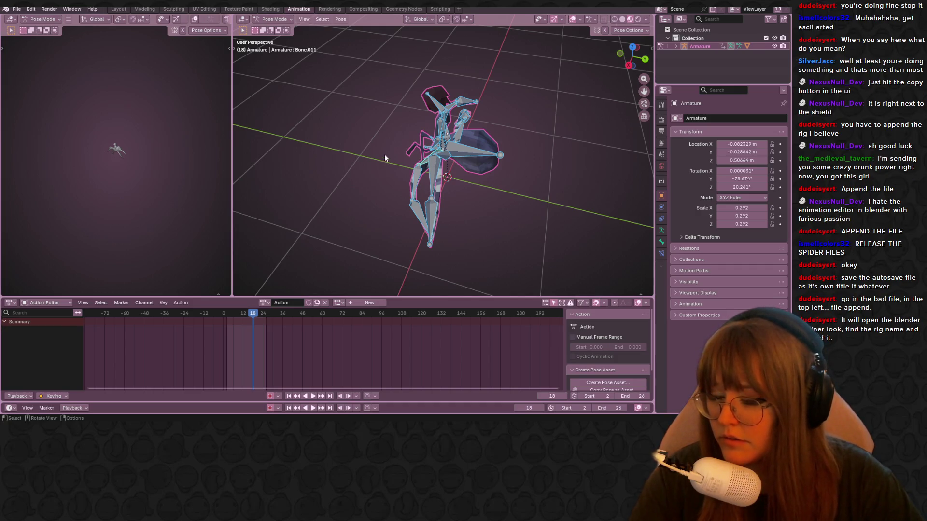
pyautogui.moveTo(384, 155)
pyautogui.mouseDown(button='middle')
pyautogui.moveTo(512, 129)
pyautogui.moveTo(480, 97)
pyautogui.moveTo(478, 160)
pyautogui.mouseUp(button='middle')
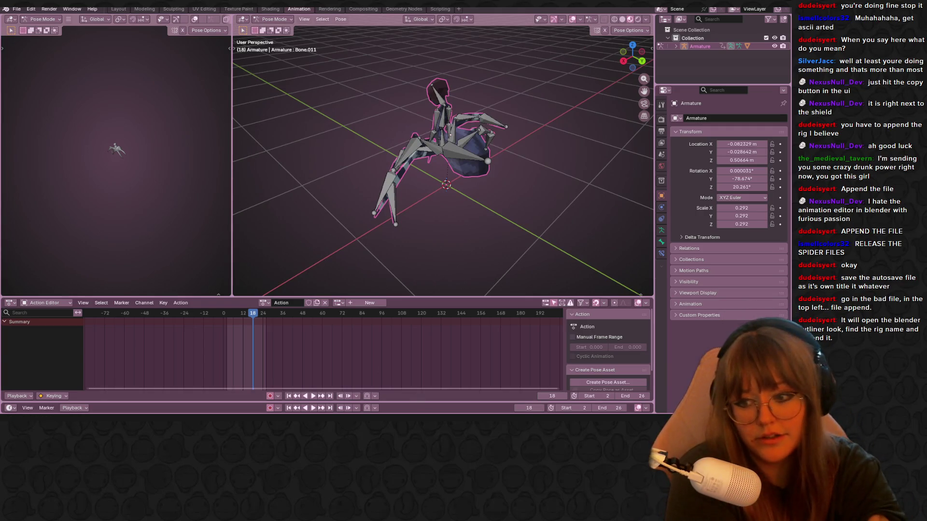
pyautogui.moveTo(2, 328)
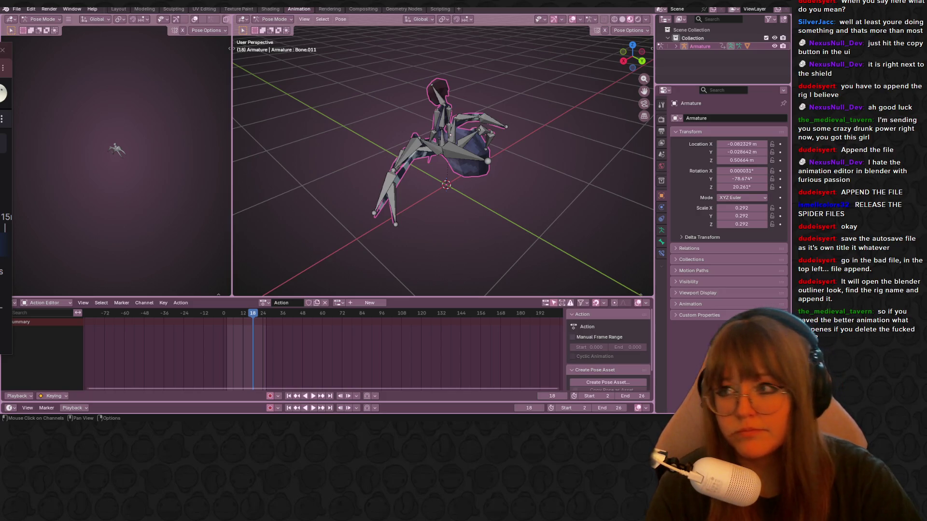
# Step: Attempt an append from SpidereReciver.blend, get the 'nothing indicated' error, then go to Layout
pyautogui.click(17, 9)
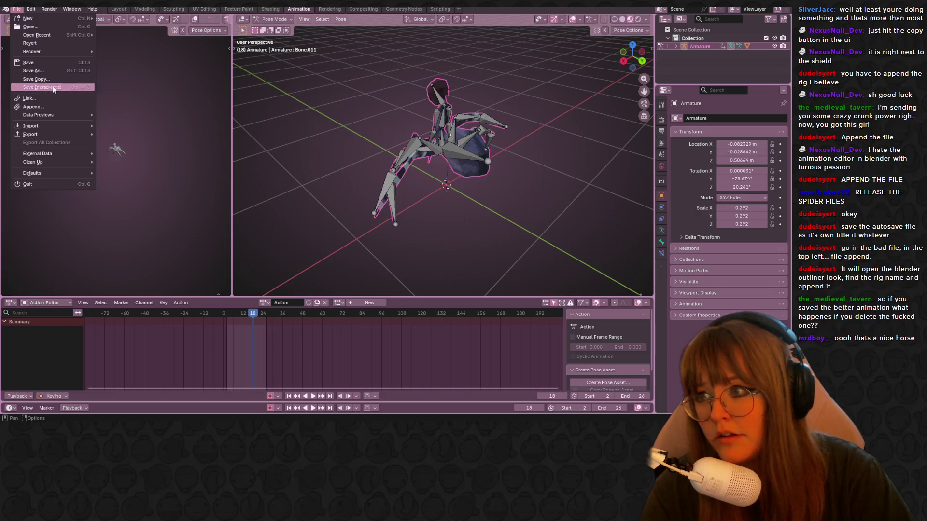
pyautogui.press('Escape')
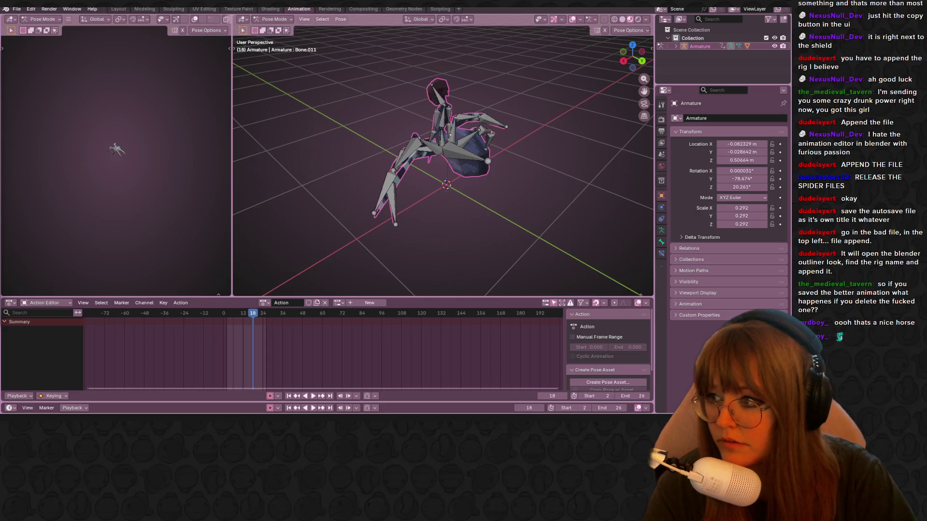
pyautogui.press('Return')
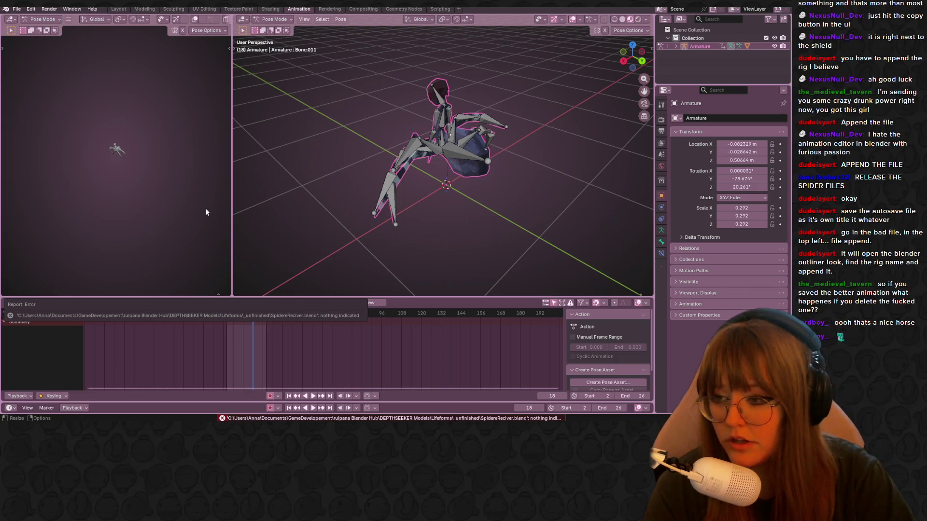
pyautogui.moveTo(425, 194); pyautogui.dragTo(555, 121, button='middle')
pyautogui.click(123, 9)
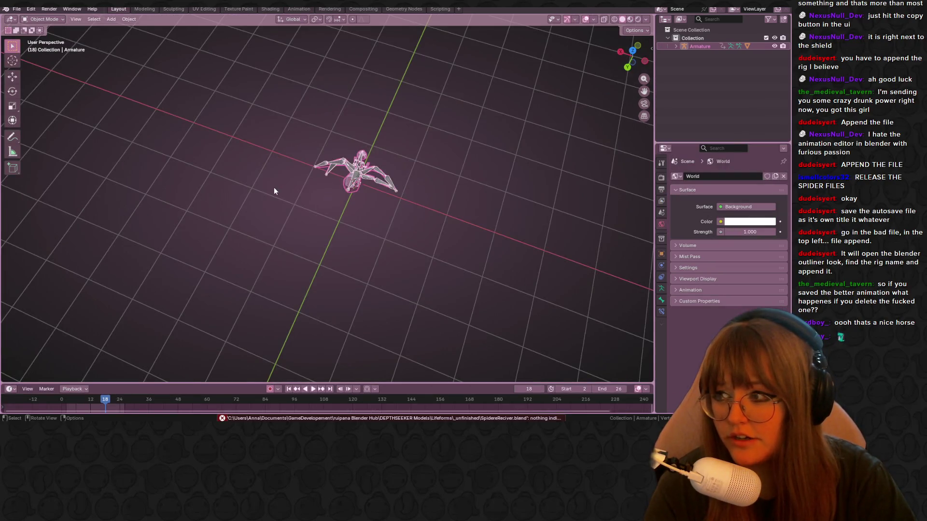
# Step: Orbit the viewport for a closer look at the spider rig
pyautogui.moveTo(274, 187)
pyautogui.mouseDown(button='middle')
pyautogui.moveTo(291, 201)
pyautogui.moveTo(376, 210)
pyautogui.moveTo(505, 72)
pyautogui.moveTo(302, 82)
pyautogui.moveTo(329, 68)
pyautogui.mouseUp(button='middle')
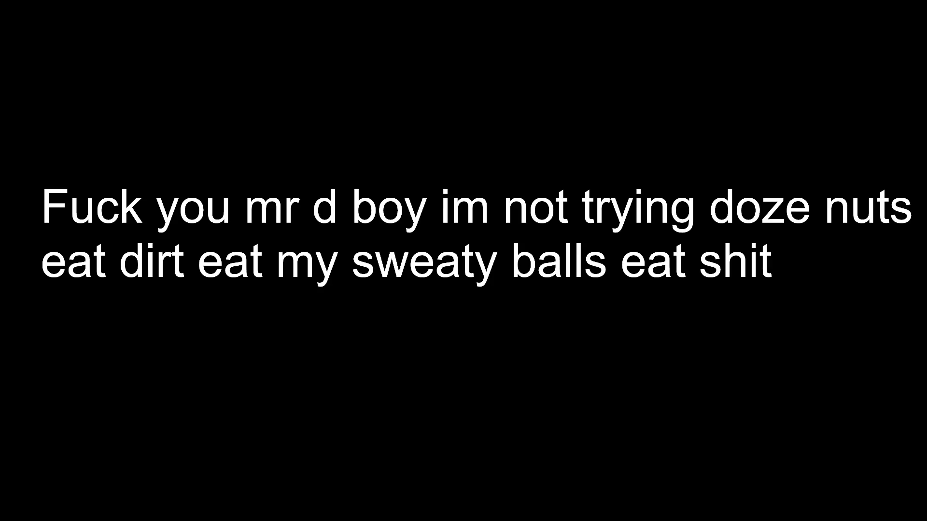
# Step: Add the lines 'IM GONNA PISS' and 'and maybe come back' under the note
pyautogui.press('Return')
pyautogui.press('Return')
pyautogui.write('I')
pyautogui.write('M GOBB')
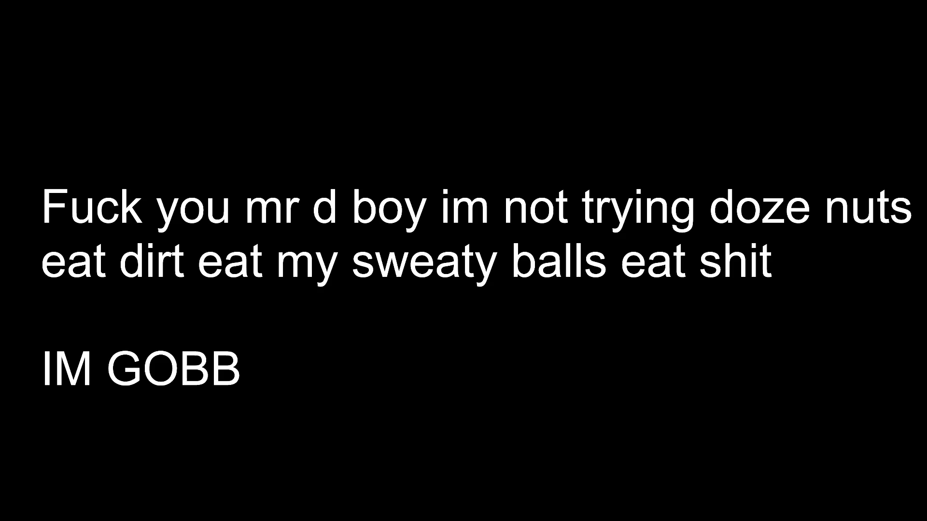
pyautogui.press('BackSpace')
pyautogui.press('BackSpace')
pyautogui.write('NNA O')
pyautogui.press('BackSpace')
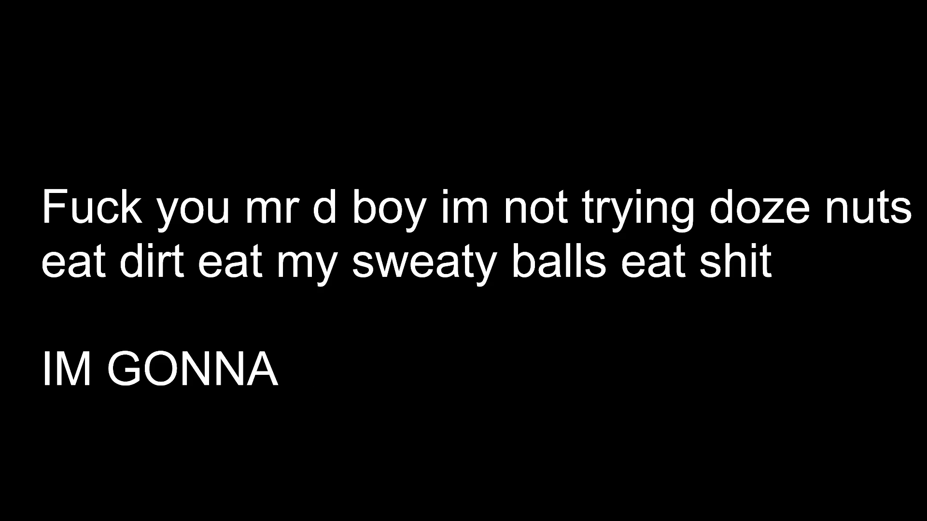
pyautogui.write('PISS ABND')
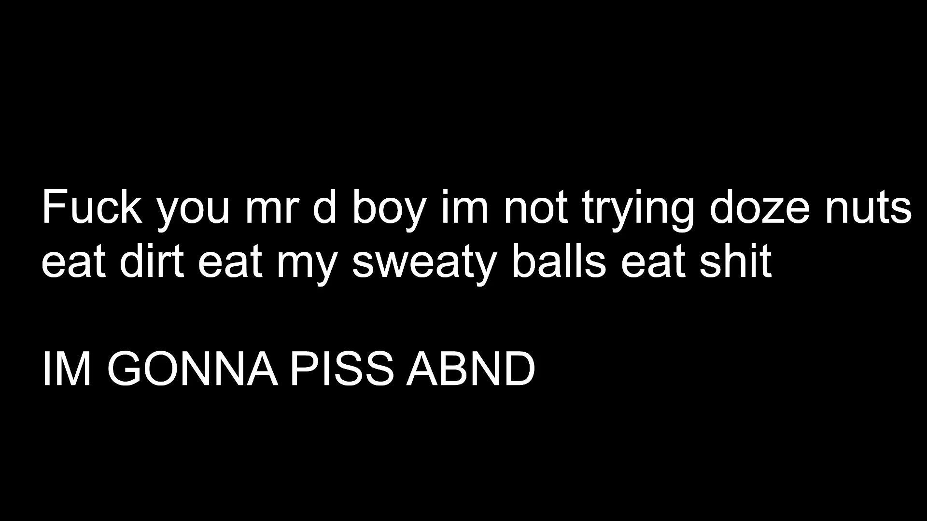
pyautogui.press('BackSpace')
pyautogui.press('BackSpace')
pyautogui.press('BackSpace')
pyautogui.press('Return')
pyautogui.write('an')
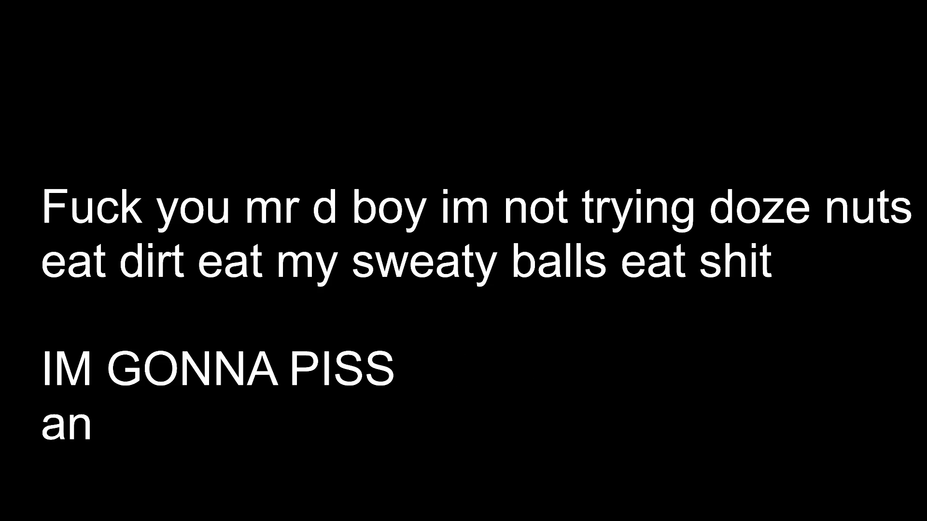
pyautogui.write('d maybe come back')
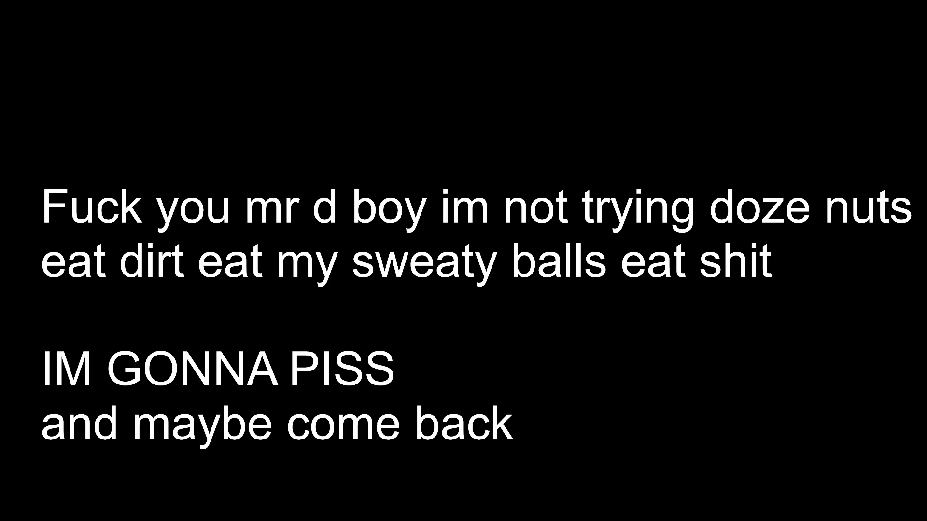